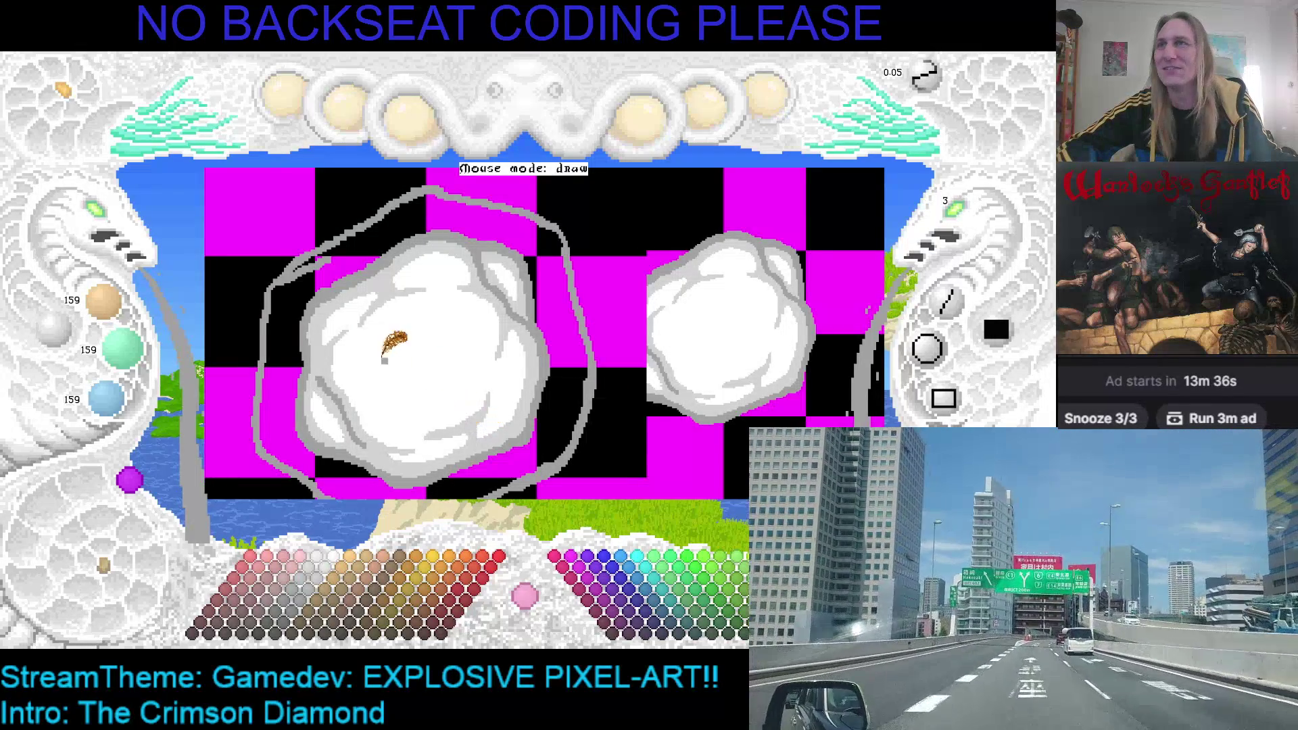
Draw a grey smoke trail arching over the big white cloud, eyedropping magenta and grey.
scroll(338, 250, up, 2)
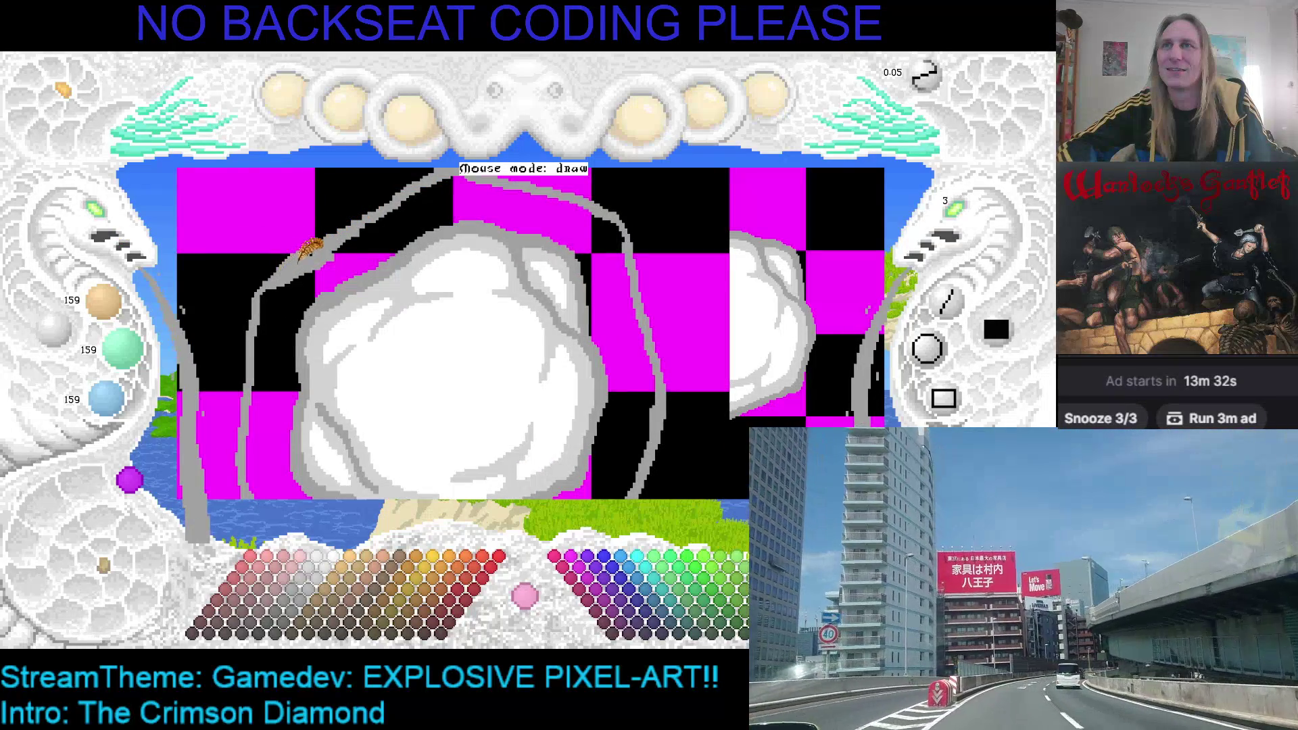
scroll(345, 230, up, 1)
drag(391, 244, 465, 191)
scroll(487, 196, up, 1)
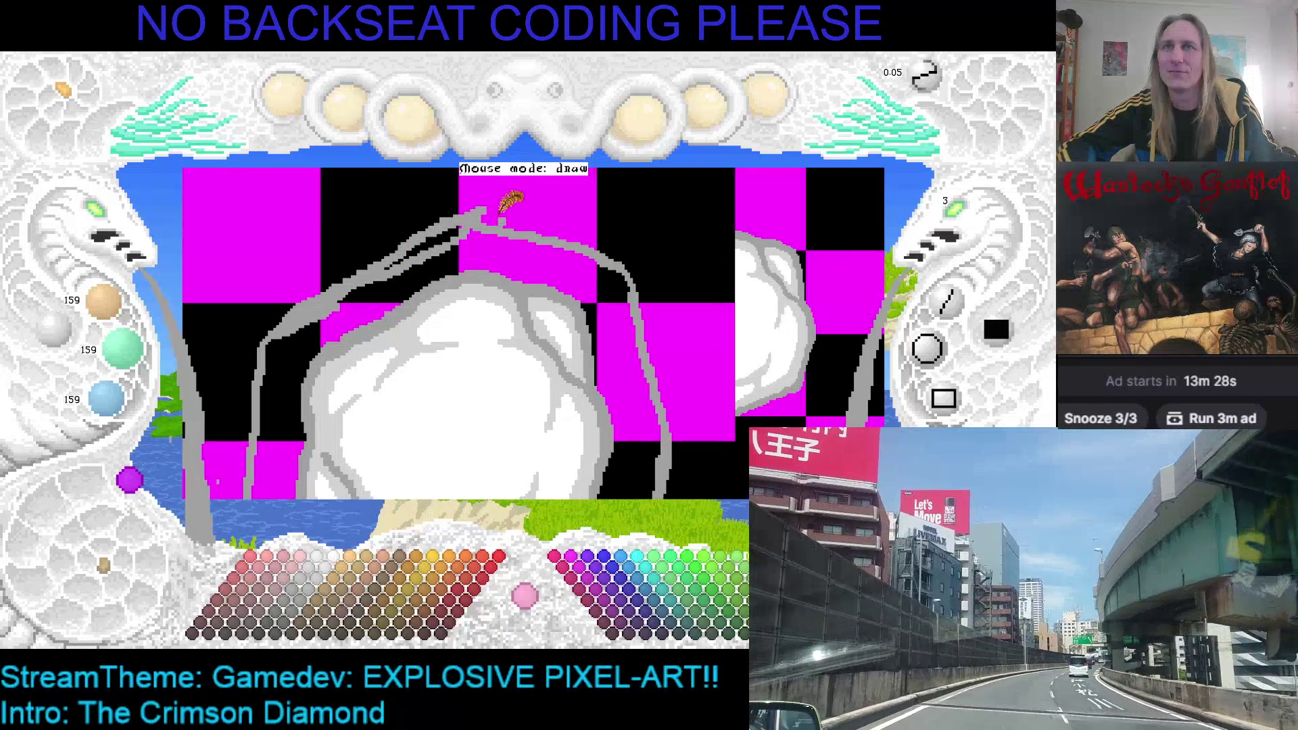
right_click(503, 199)
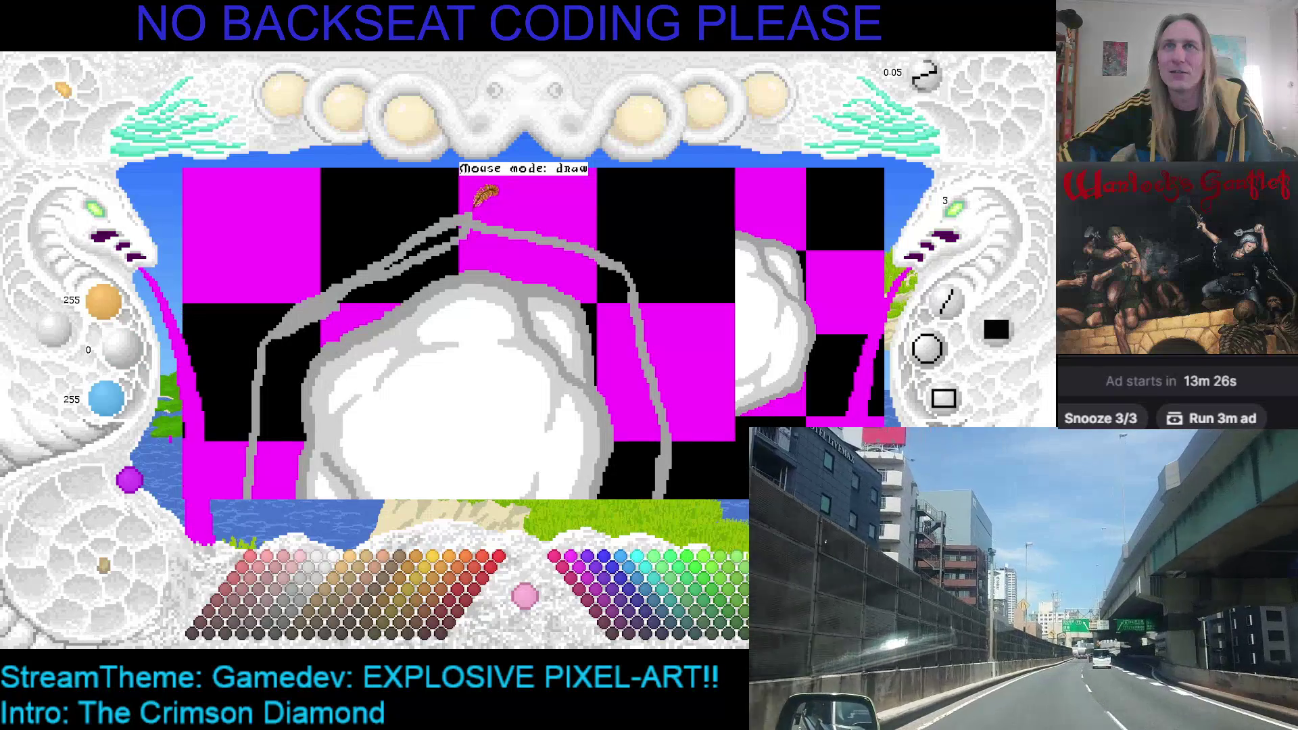
right_click(466, 217)
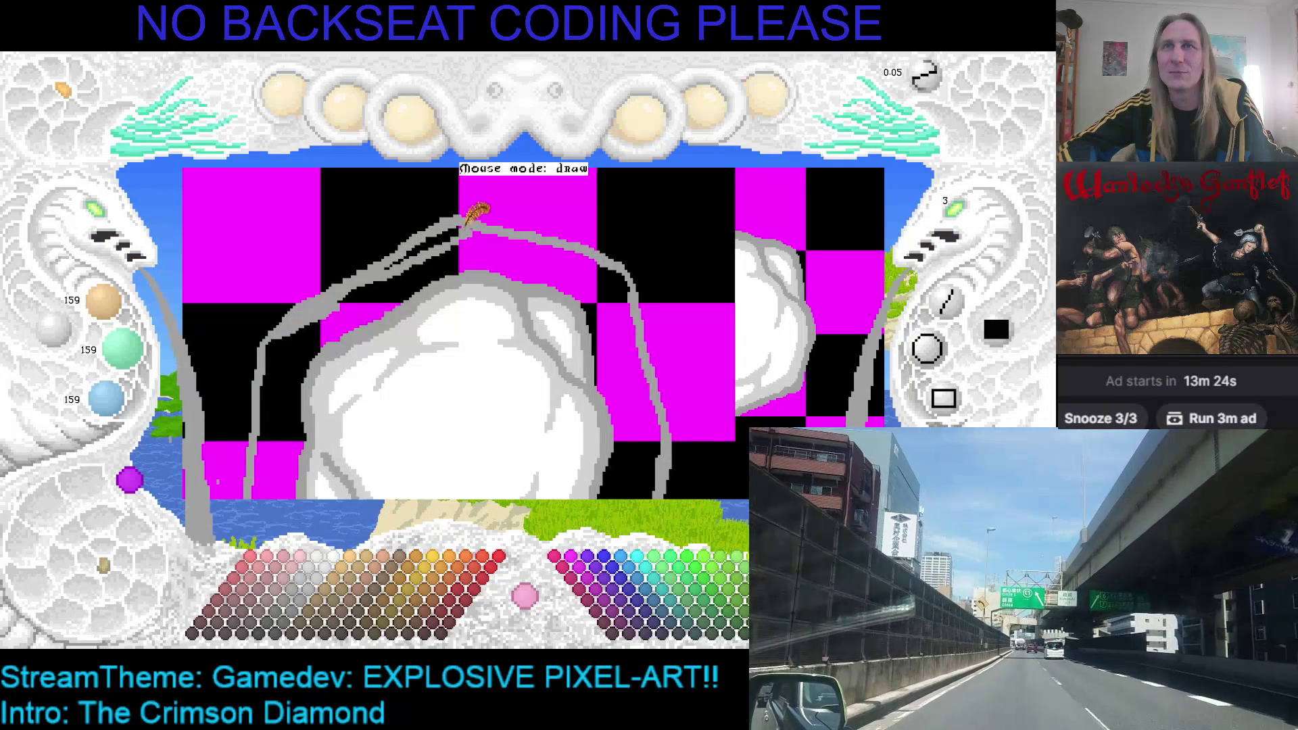
Thicken the right-hand grey trail, then pan over to reveal the smaller second cloud.
drag(458, 217, 408, 235)
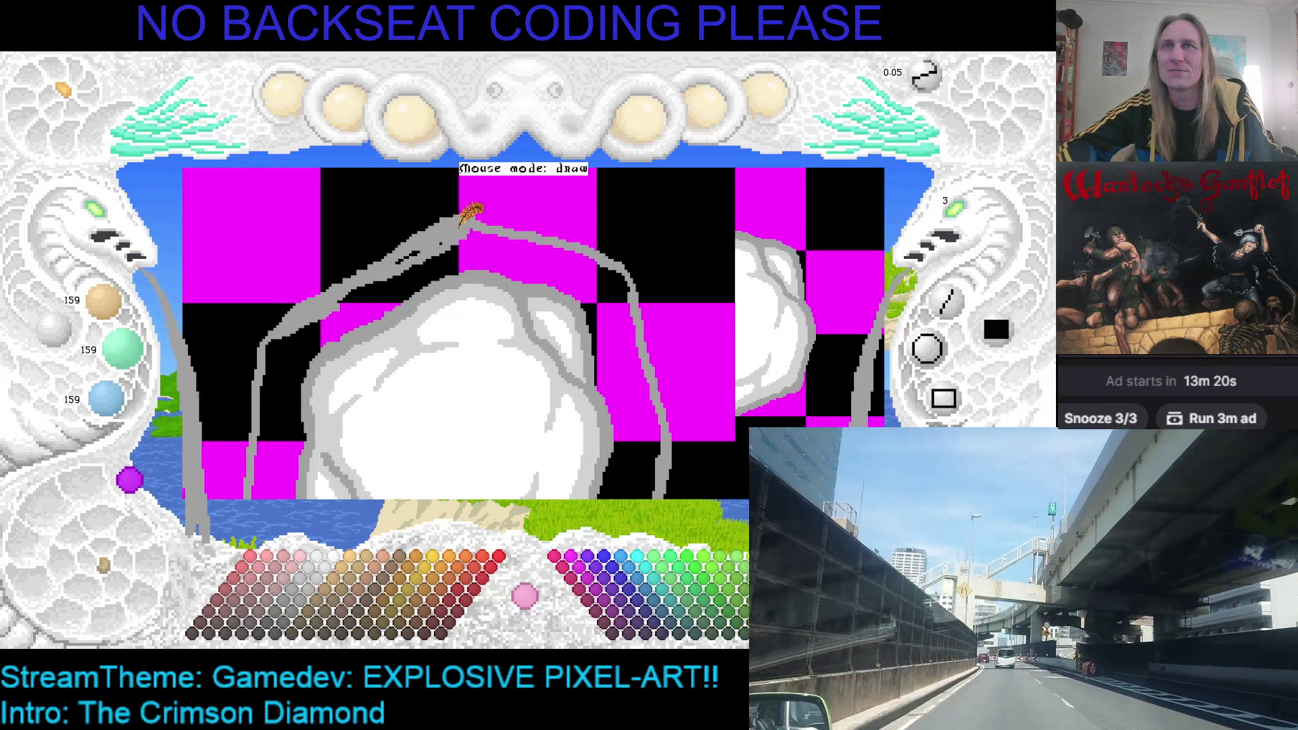
right_click(472, 210)
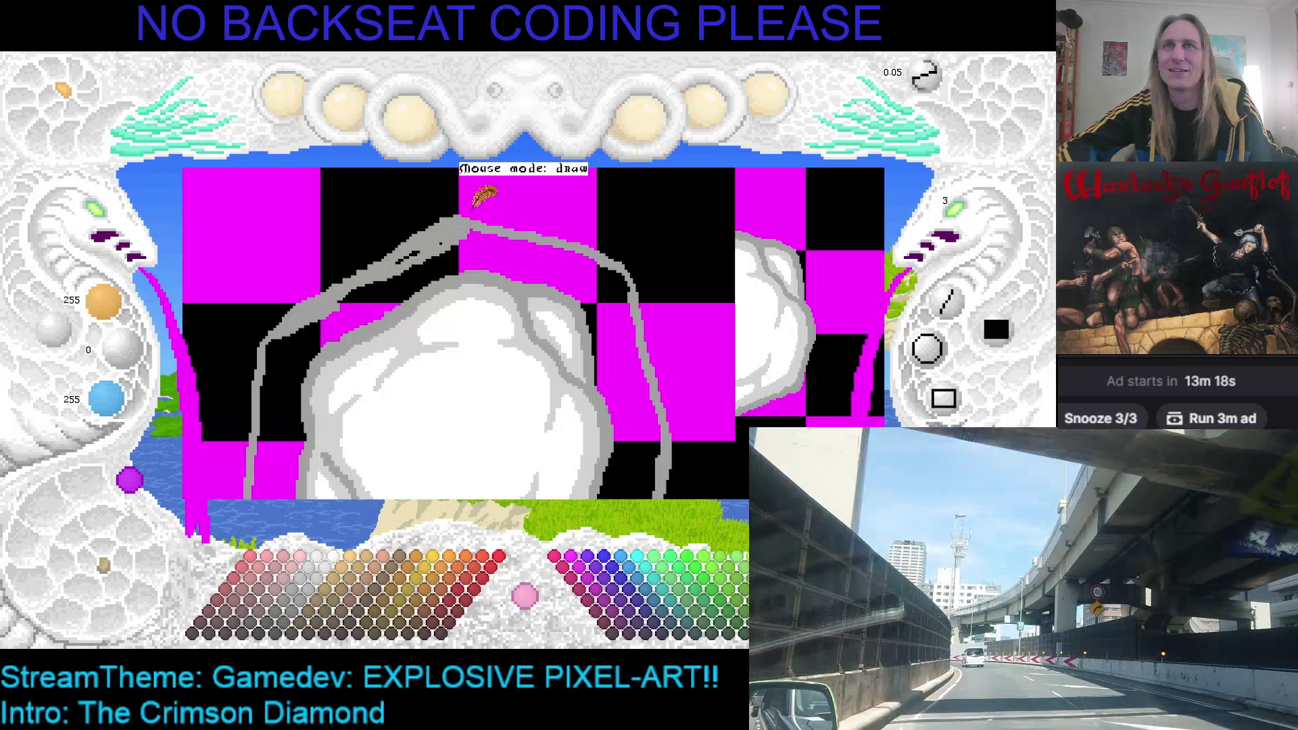
right_click(457, 223)
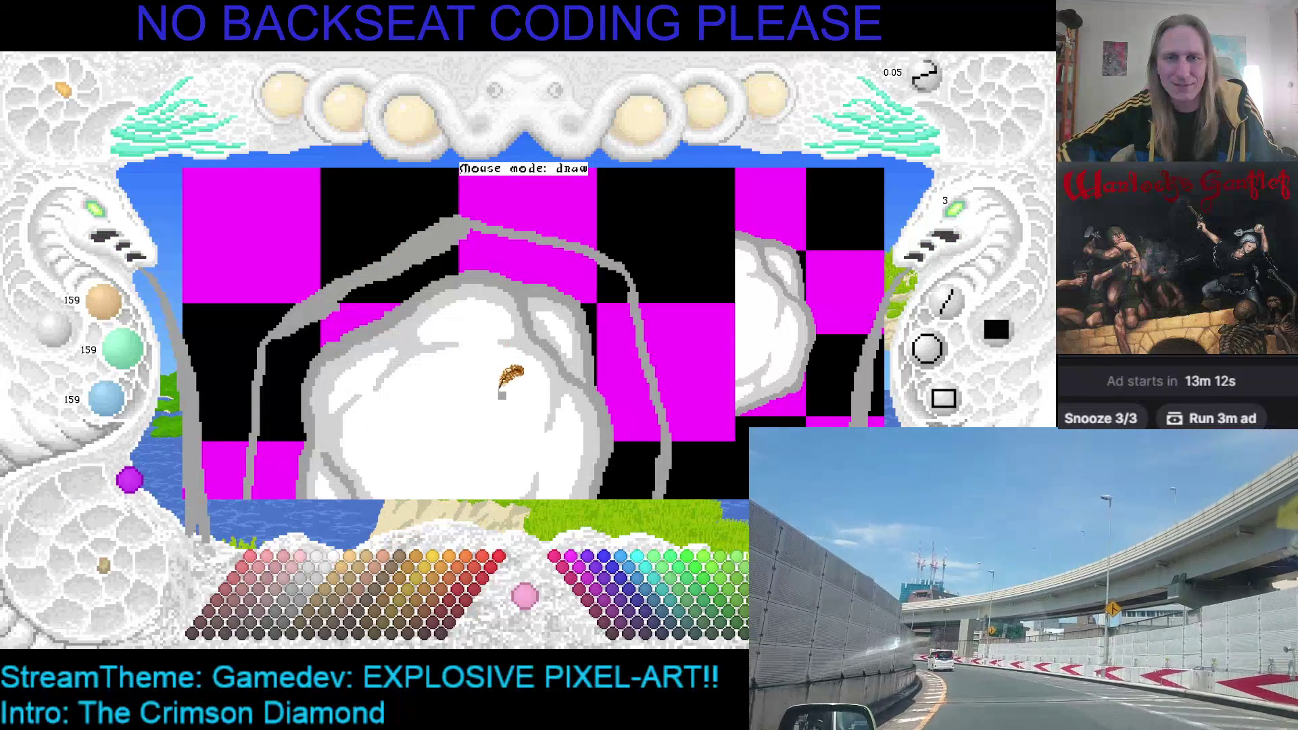
key(Left)
key(Down)
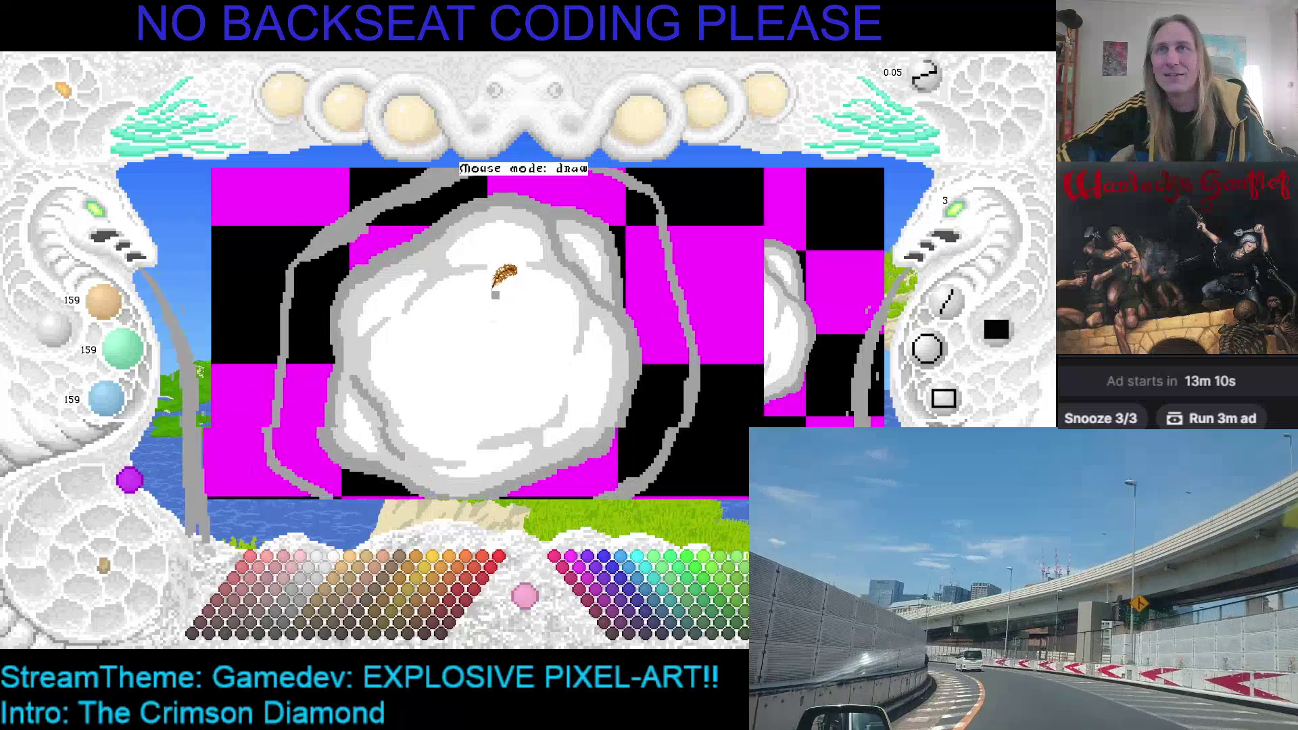
key(Right)
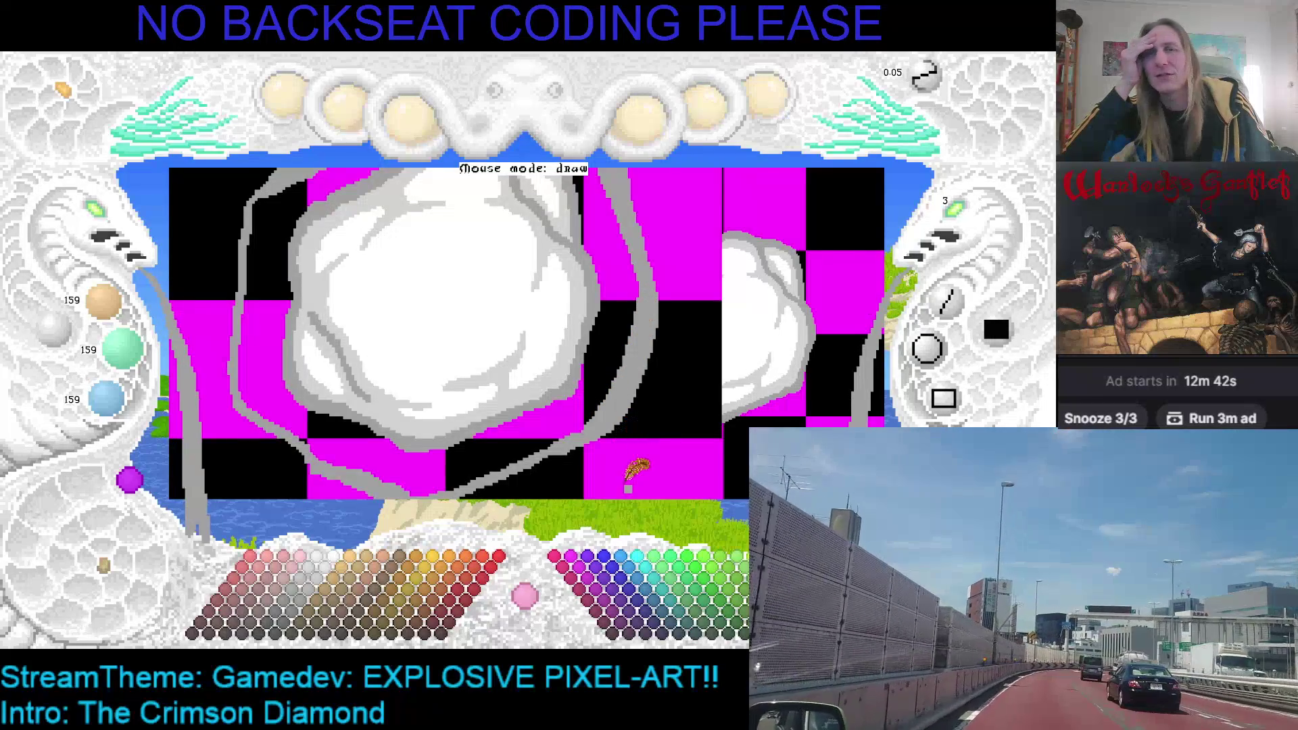
Zoom in and faintly lighten the top of the grey trail at 0.05 opacity.
scroll(610, 379, down, 1)
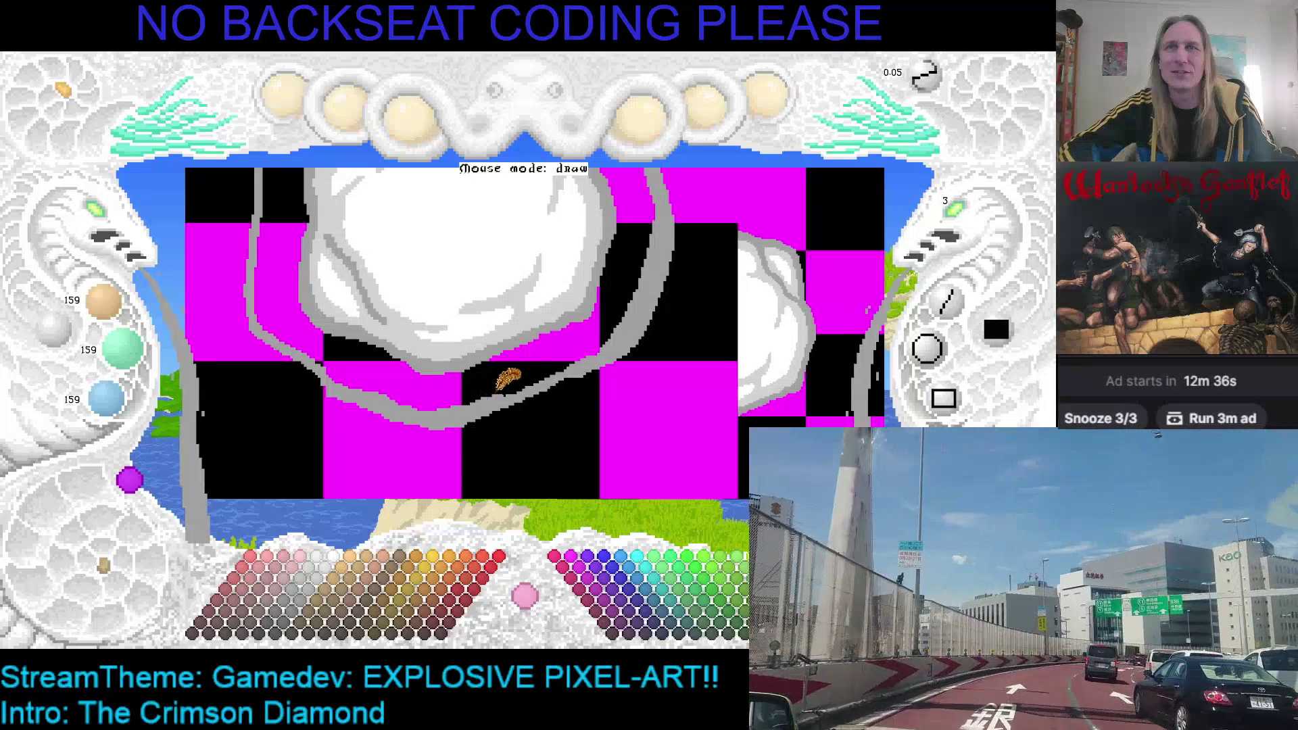
scroll(483, 375, left, 1)
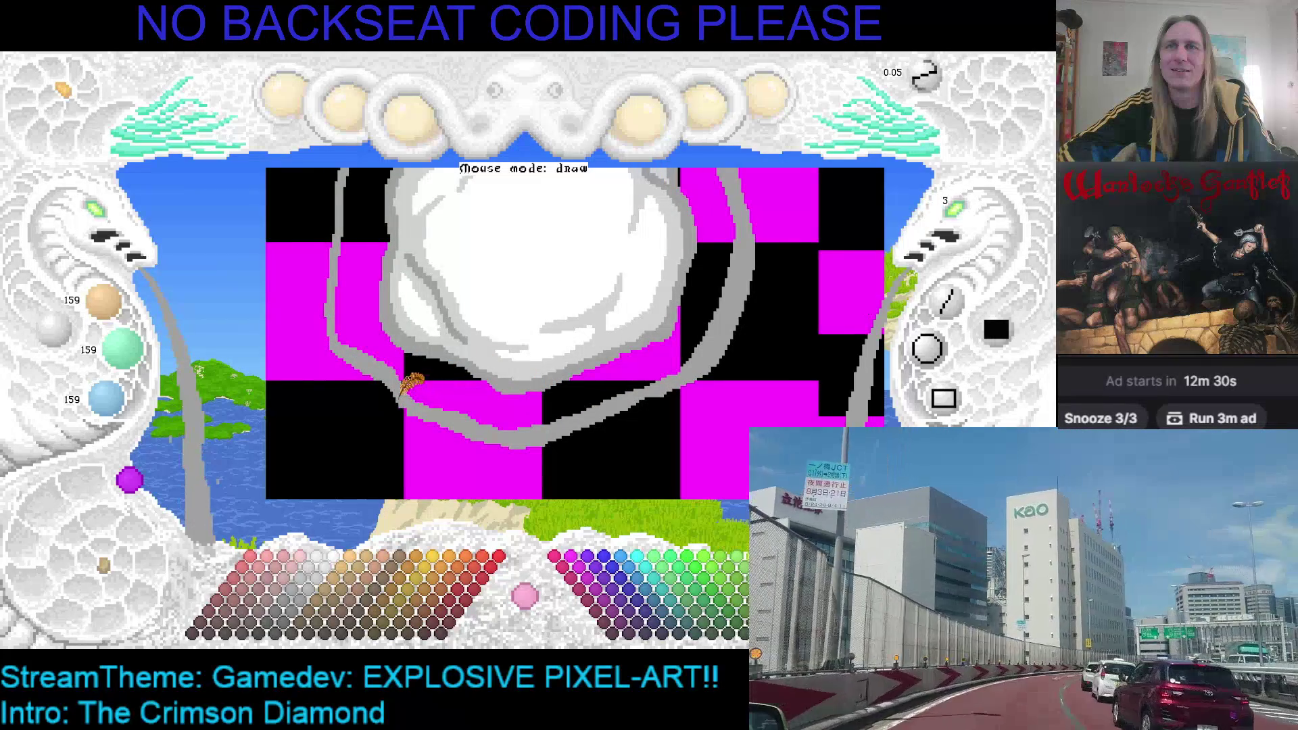
scroll(445, 392, up, 1)
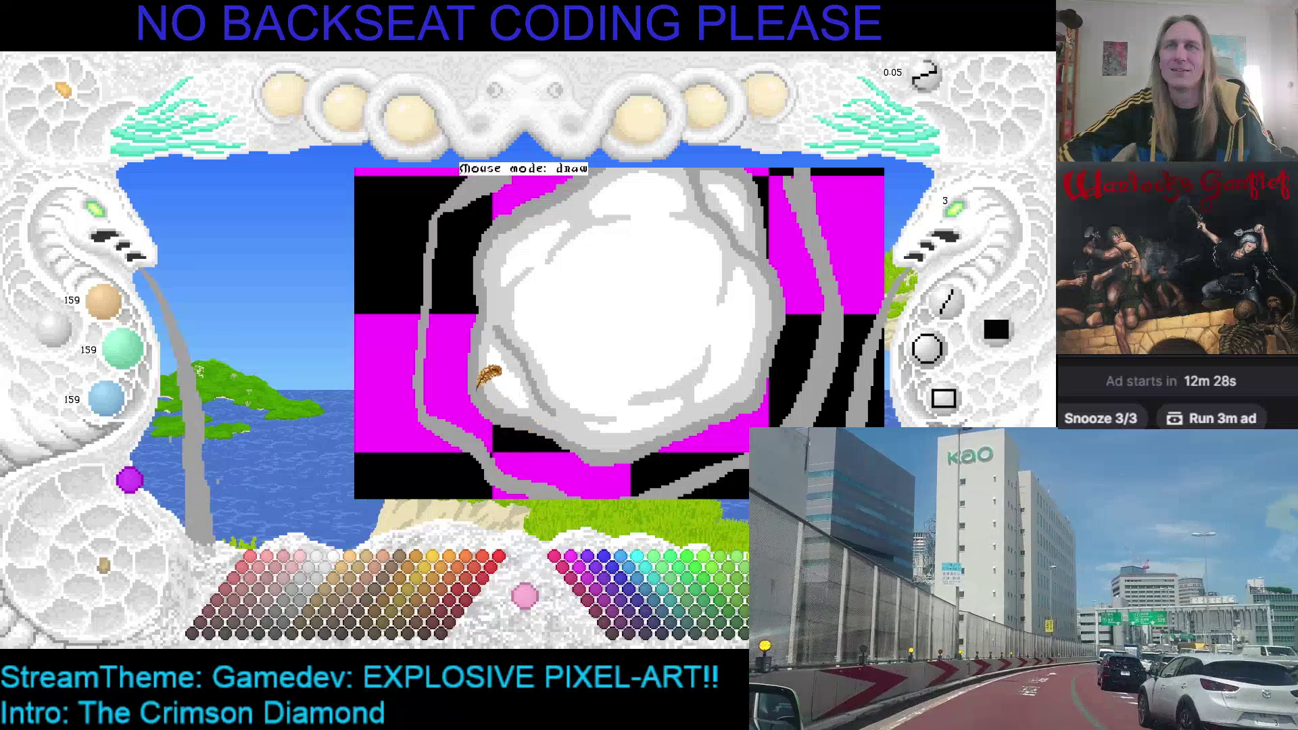
scroll(479, 394, up, 1)
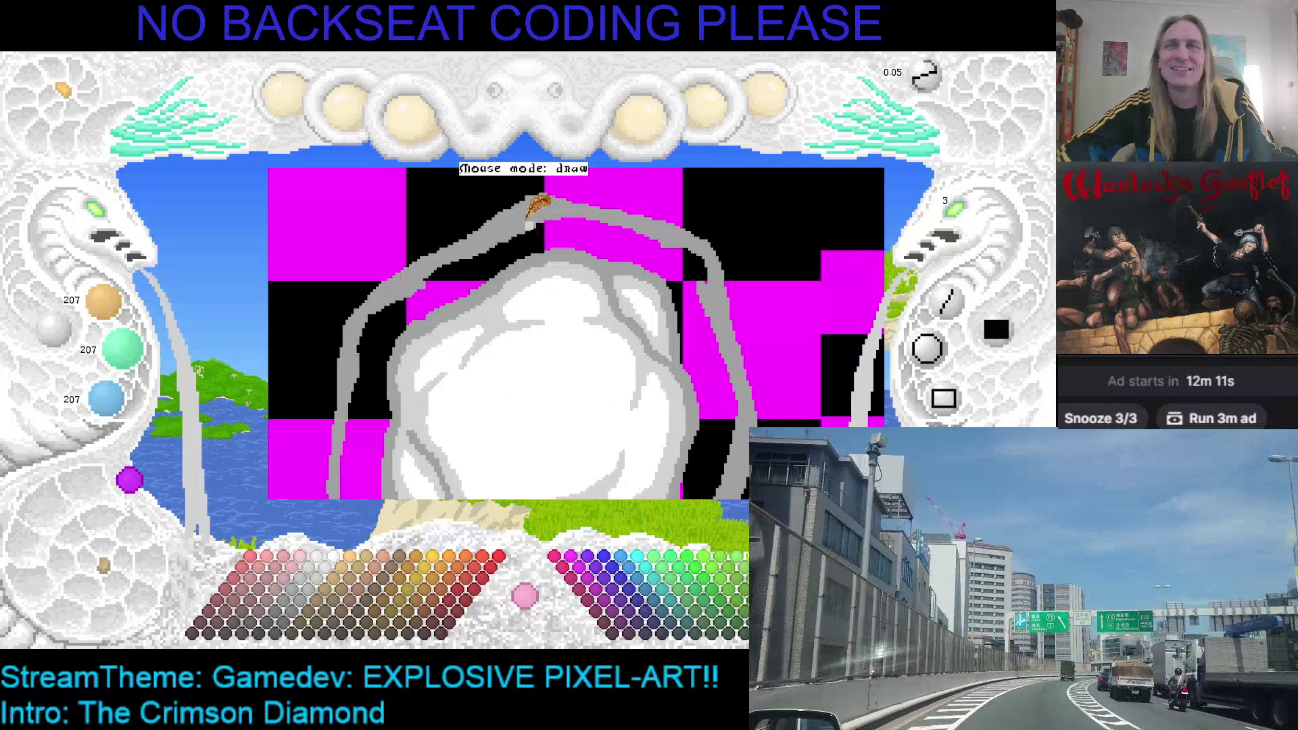
mouse_move(569, 208)
mouse_down()
mouse_move(679, 247)
mouse_move(703, 263)
mouse_move(698, 292)
mouse_move(634, 231)
mouse_move(667, 233)
mouse_up()
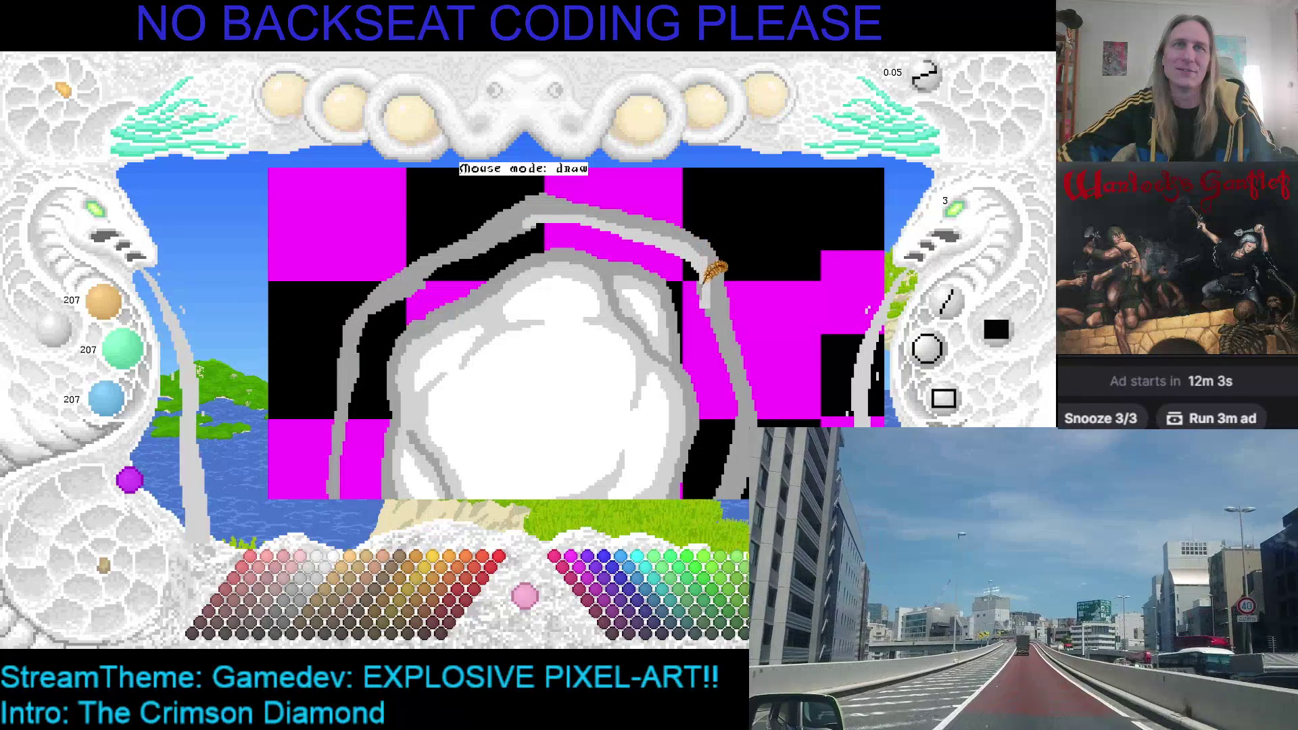
Re-pick the lighter 207 grey and lighten the right-hand trail further down its length.
right_click(700, 221)
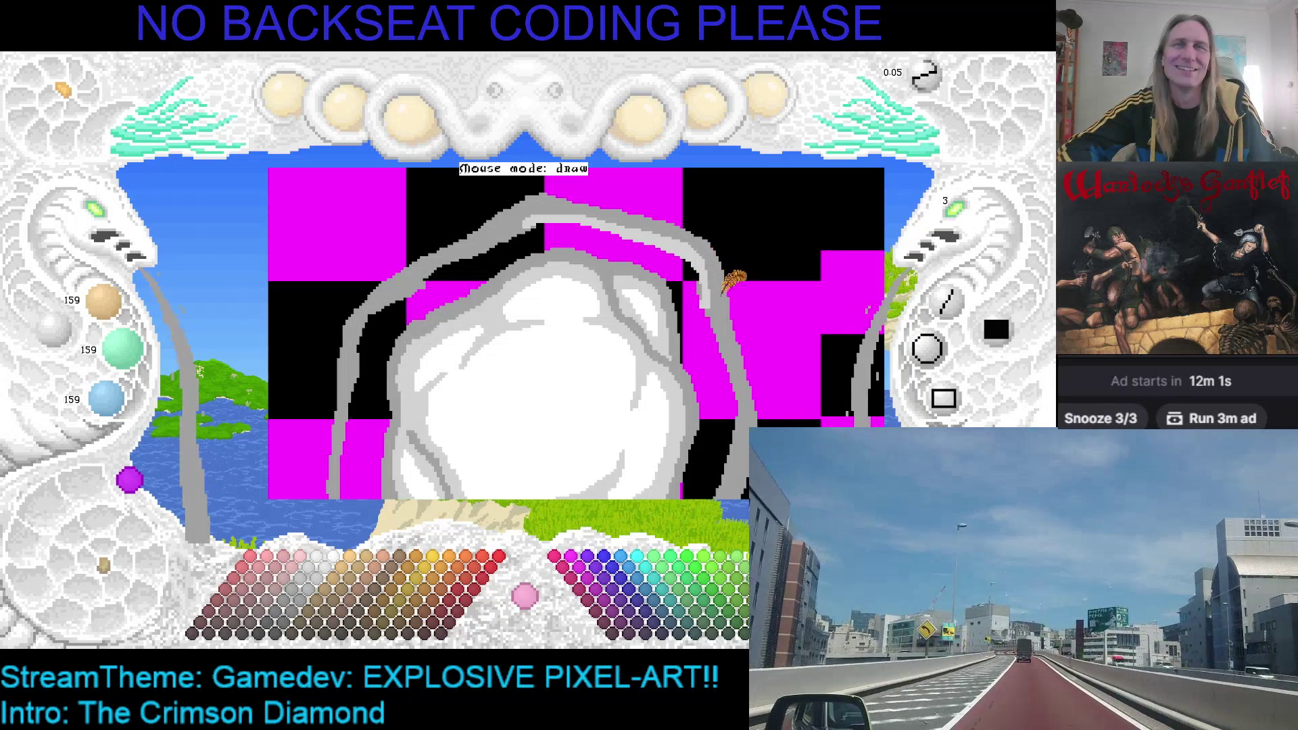
right_click(695, 244)
mouse_move(705, 306)
mouse_down()
mouse_move(708, 356)
mouse_move(705, 329)
mouse_move(726, 374)
mouse_up()
drag(710, 328, 730, 387)
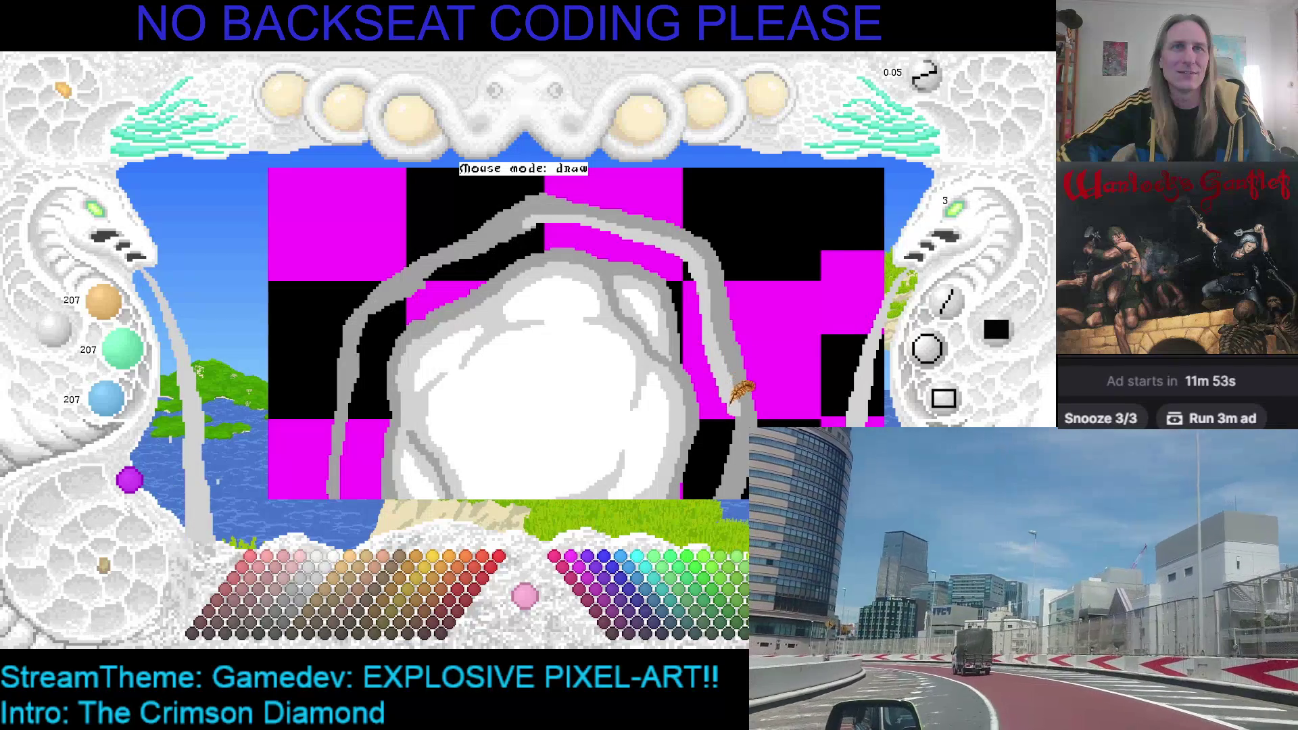
scroll(732, 429, down, 2)
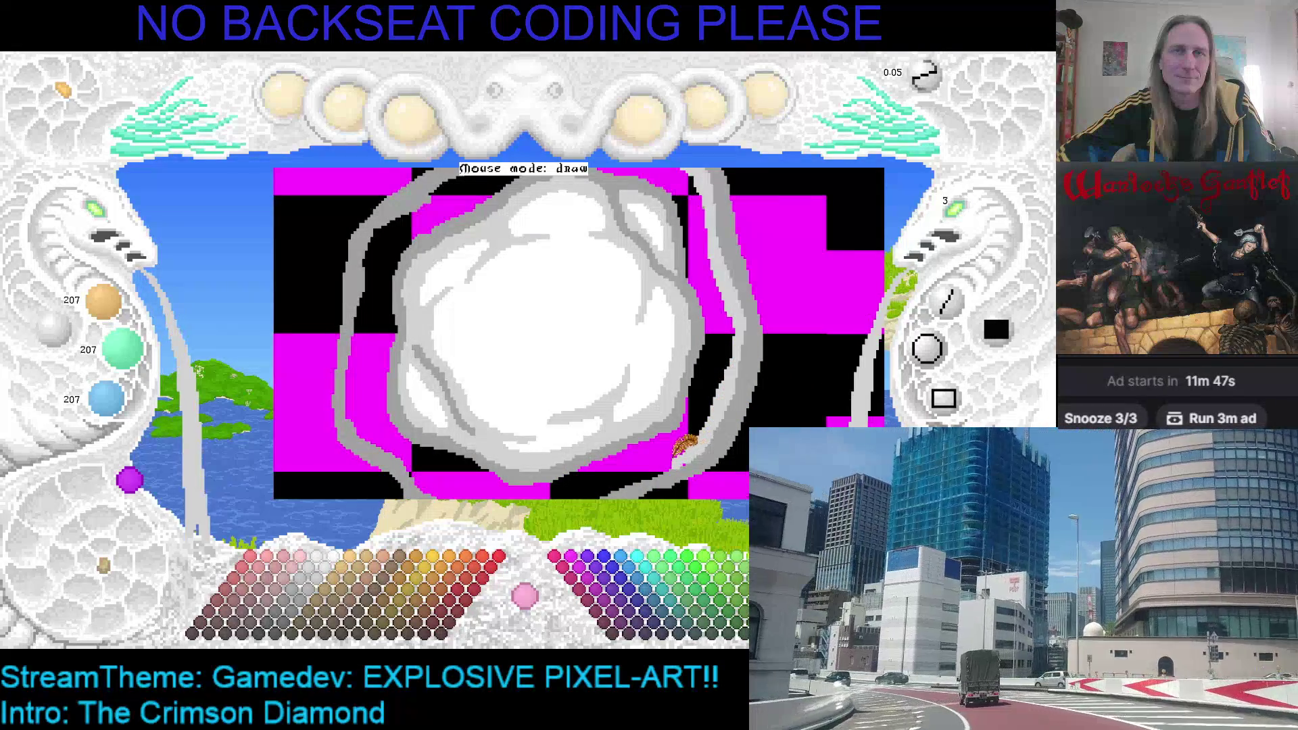
scroll(717, 378, down, 1)
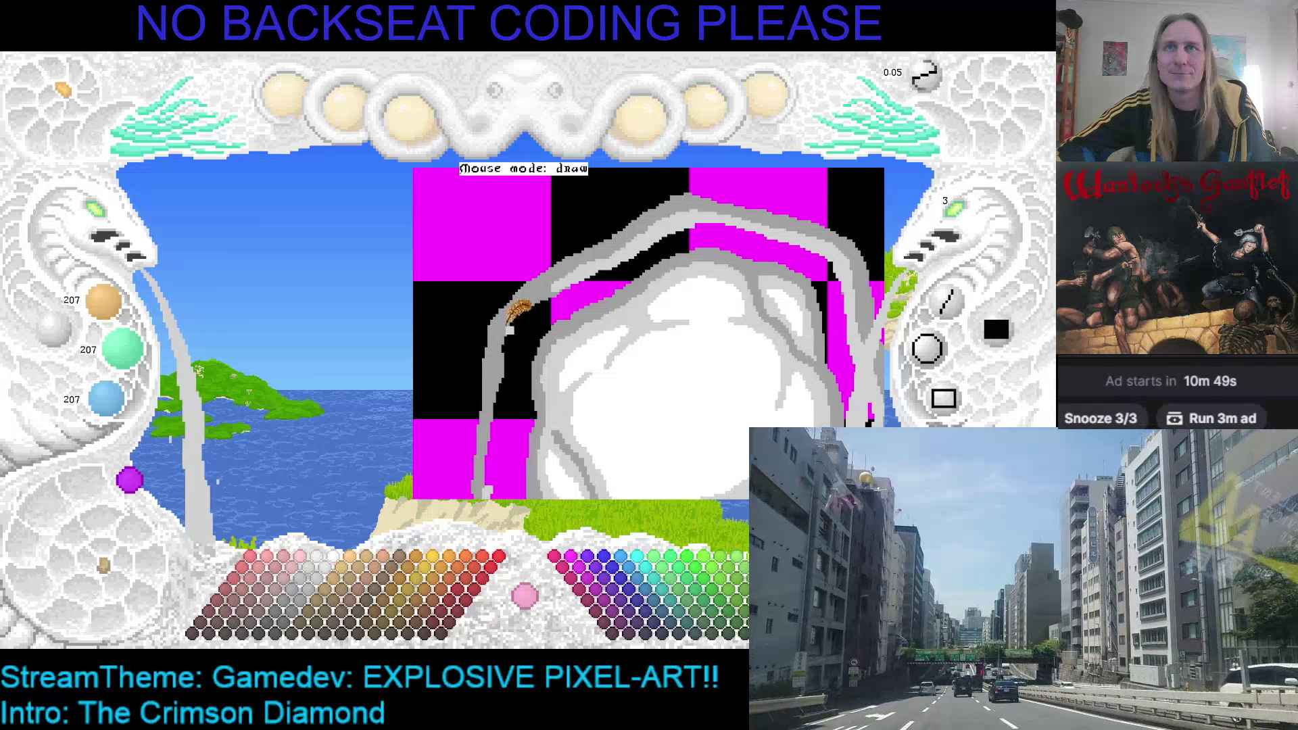
drag(558, 277, 588, 257)
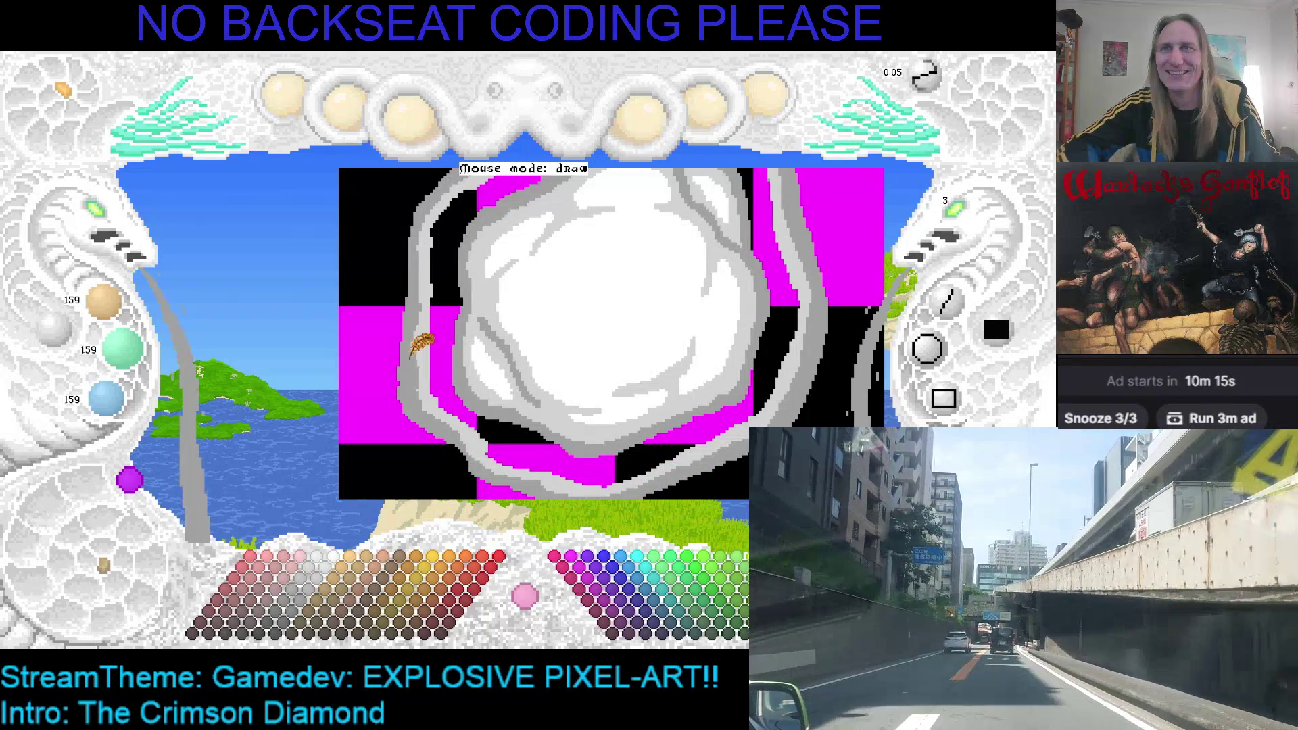
right_click(392, 351)
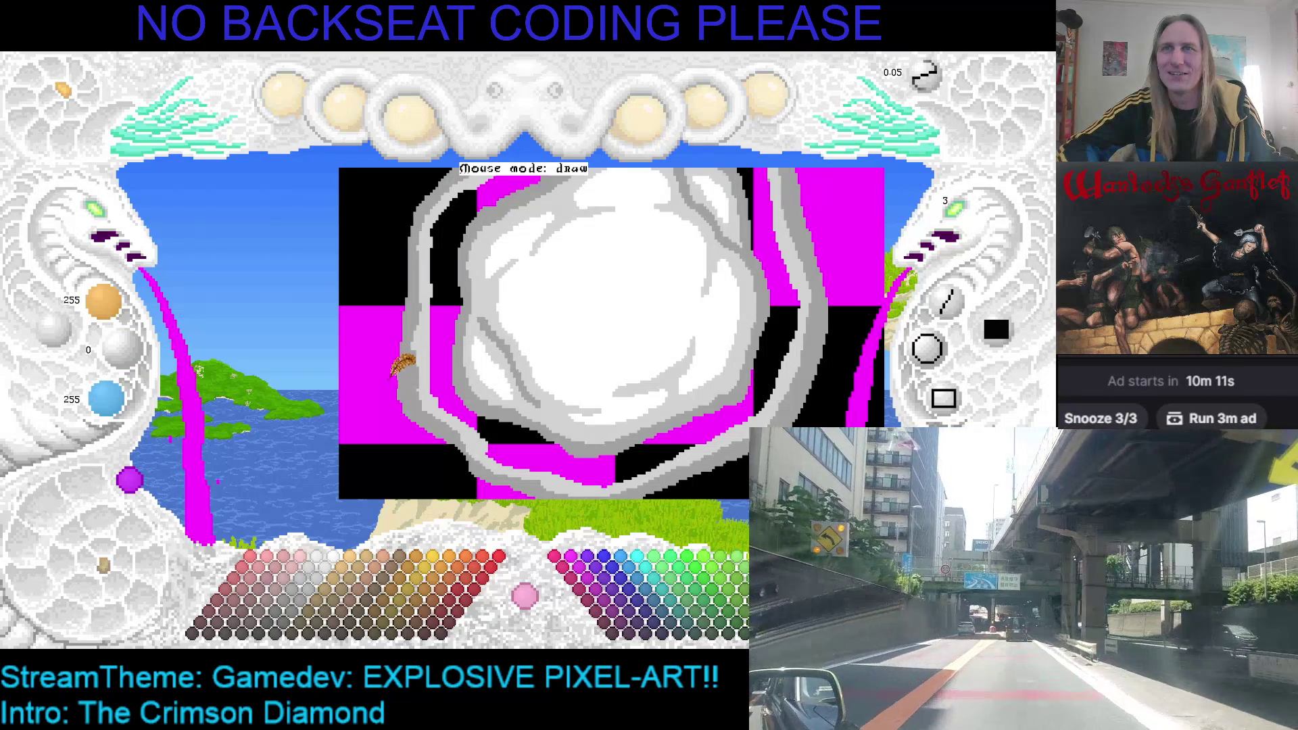
Pan right and zoom in on the shaded cloud against the magenta background.
scroll(432, 301, up, 2)
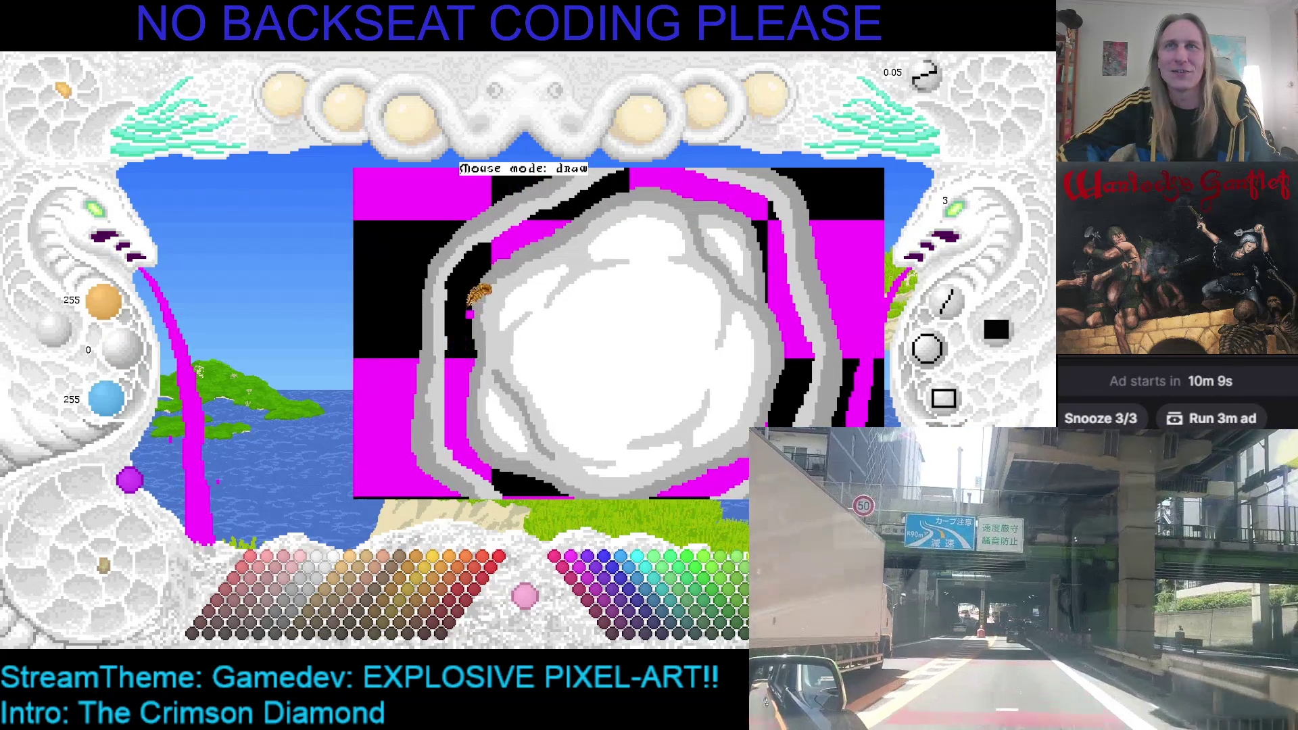
scroll(510, 284, right, 1)
scroll(567, 294, right, 2)
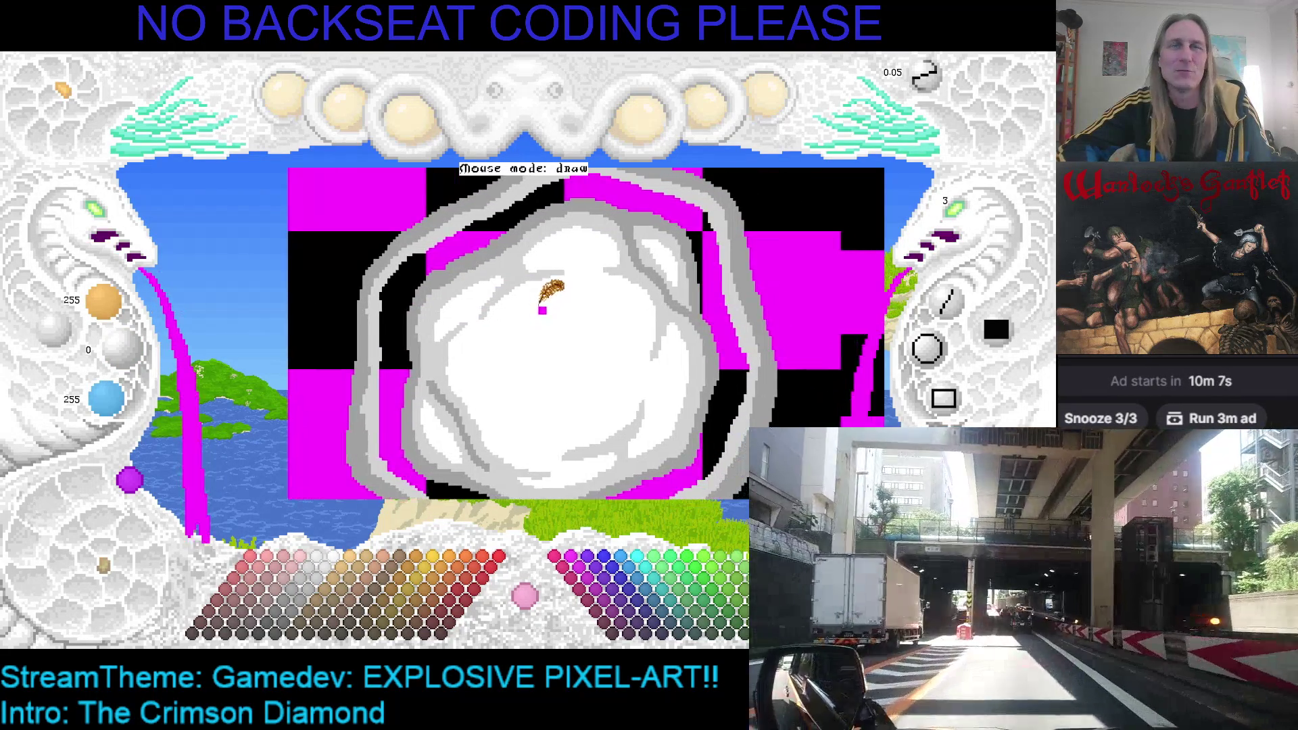
scroll(573, 292, right, 1)
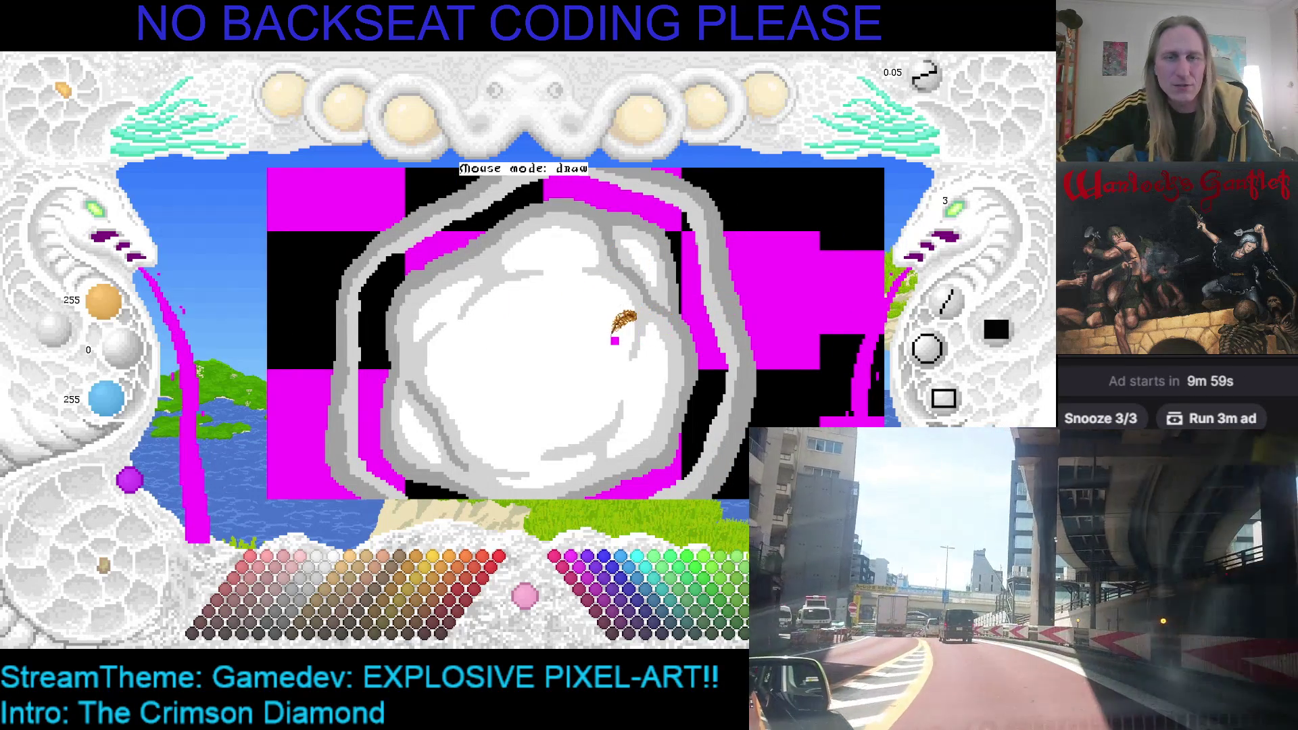
scroll(617, 233, up, 1)
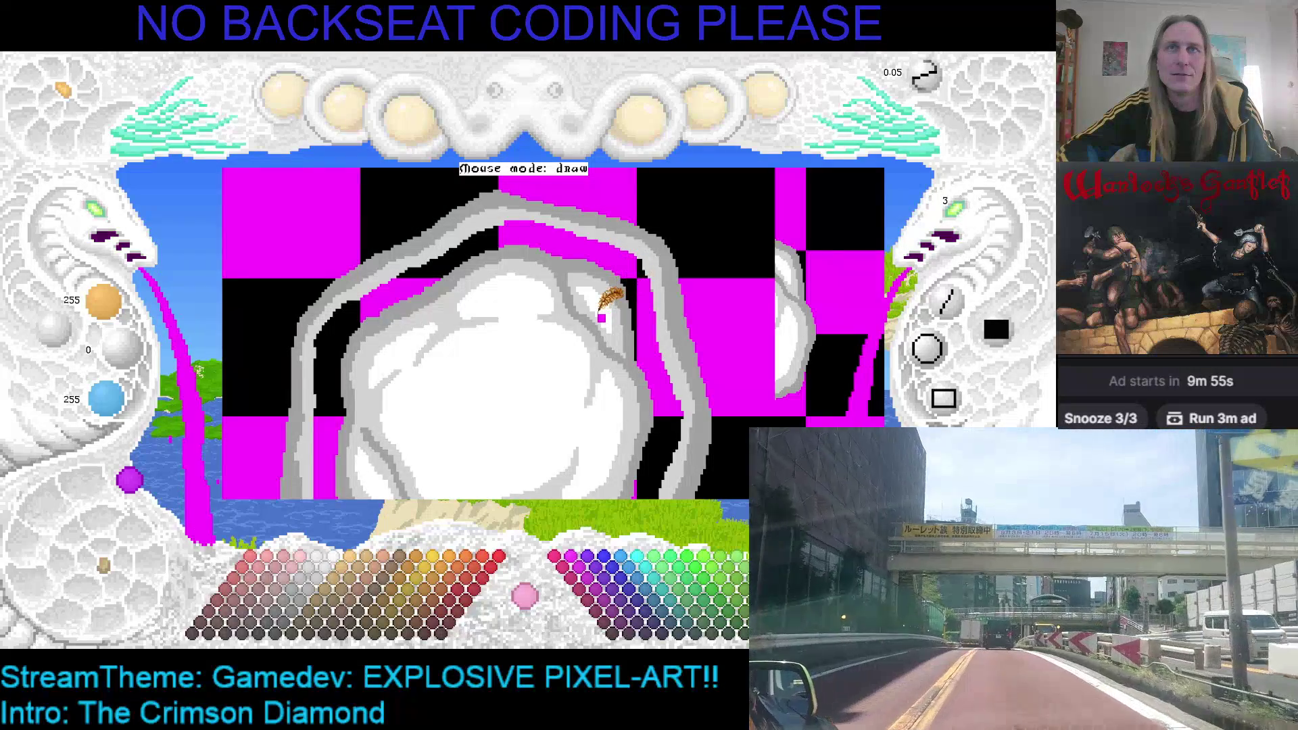
Whiten the puff's grey upper-right edge and interior lines, and fill the arch's magenta and black strips.
drag(600, 283, 596, 268)
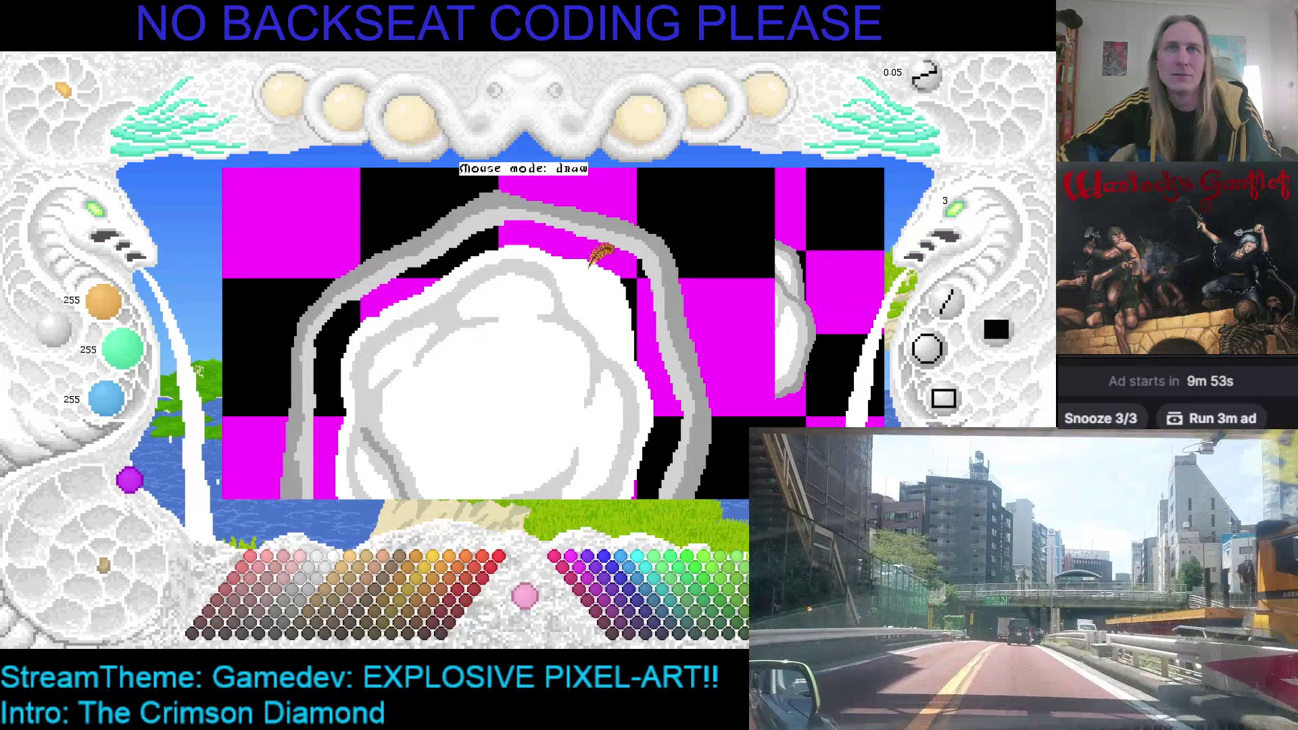
click(570, 298)
scroll(516, 333, up, 1)
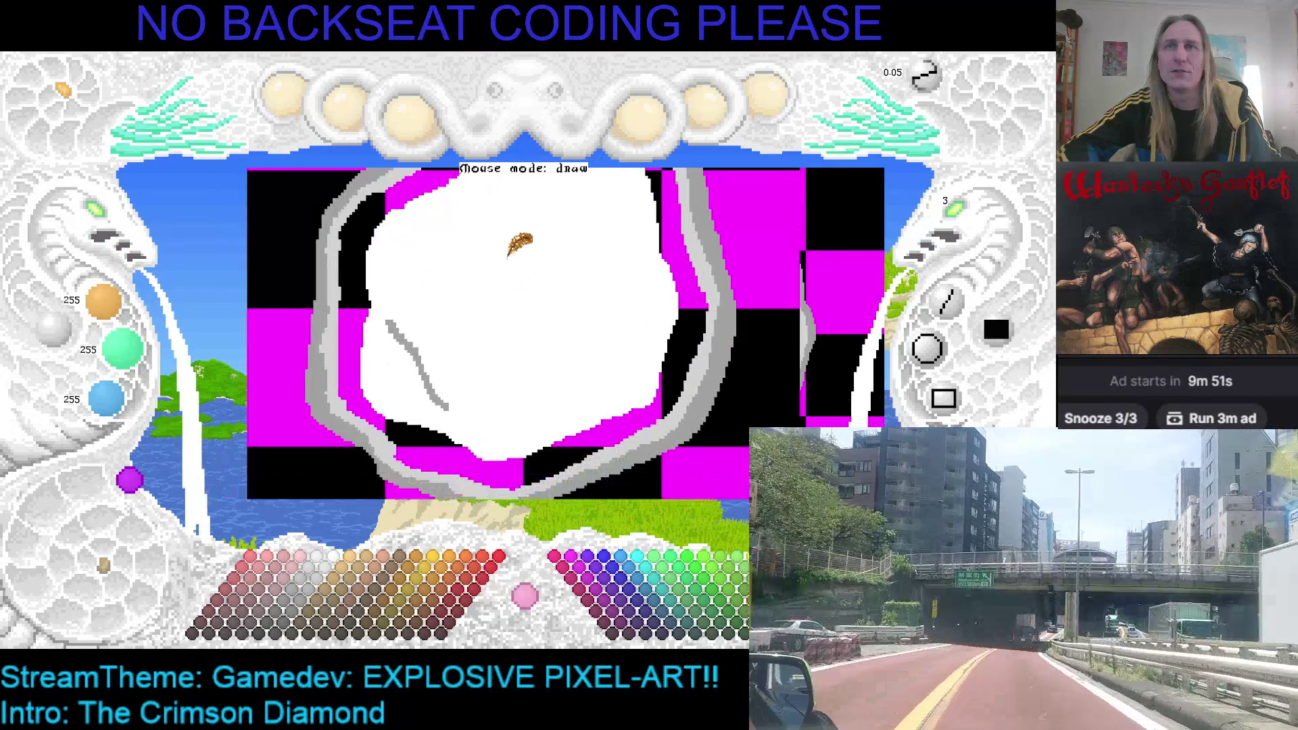
click(419, 351)
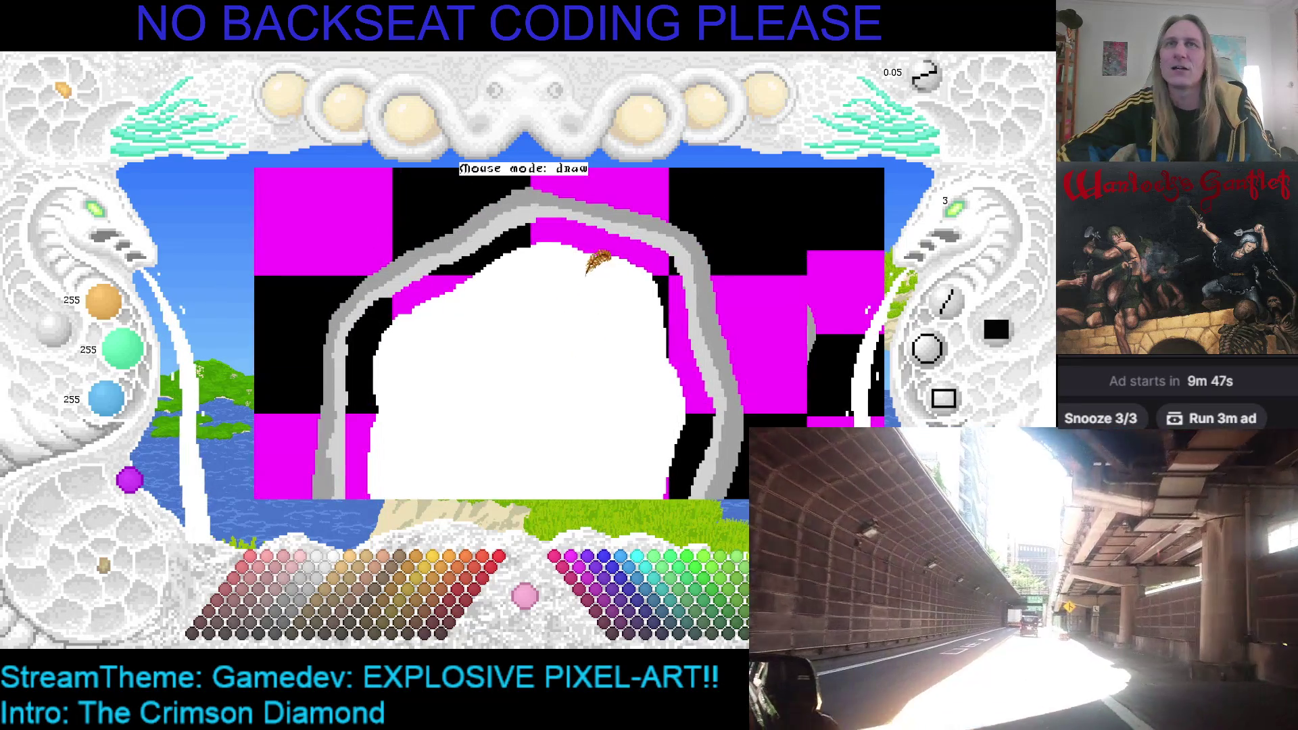
click(586, 233)
click(665, 271)
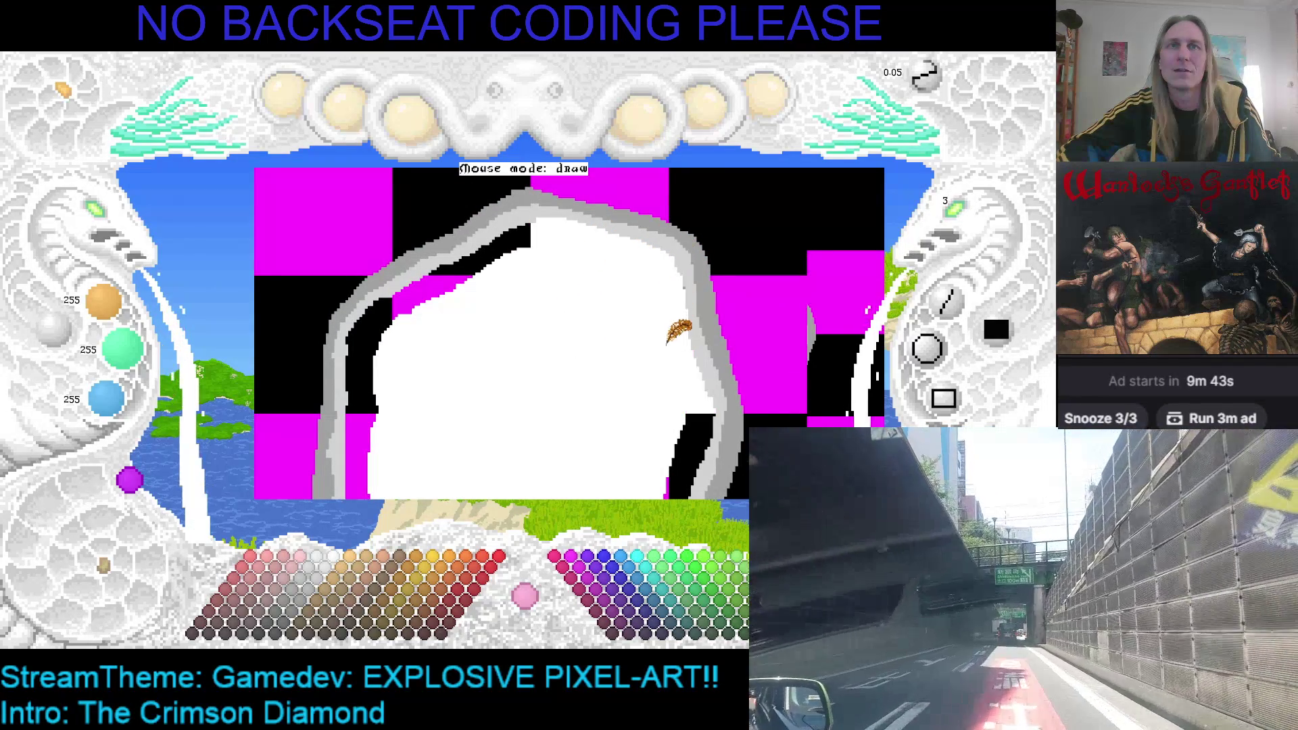
click(676, 335)
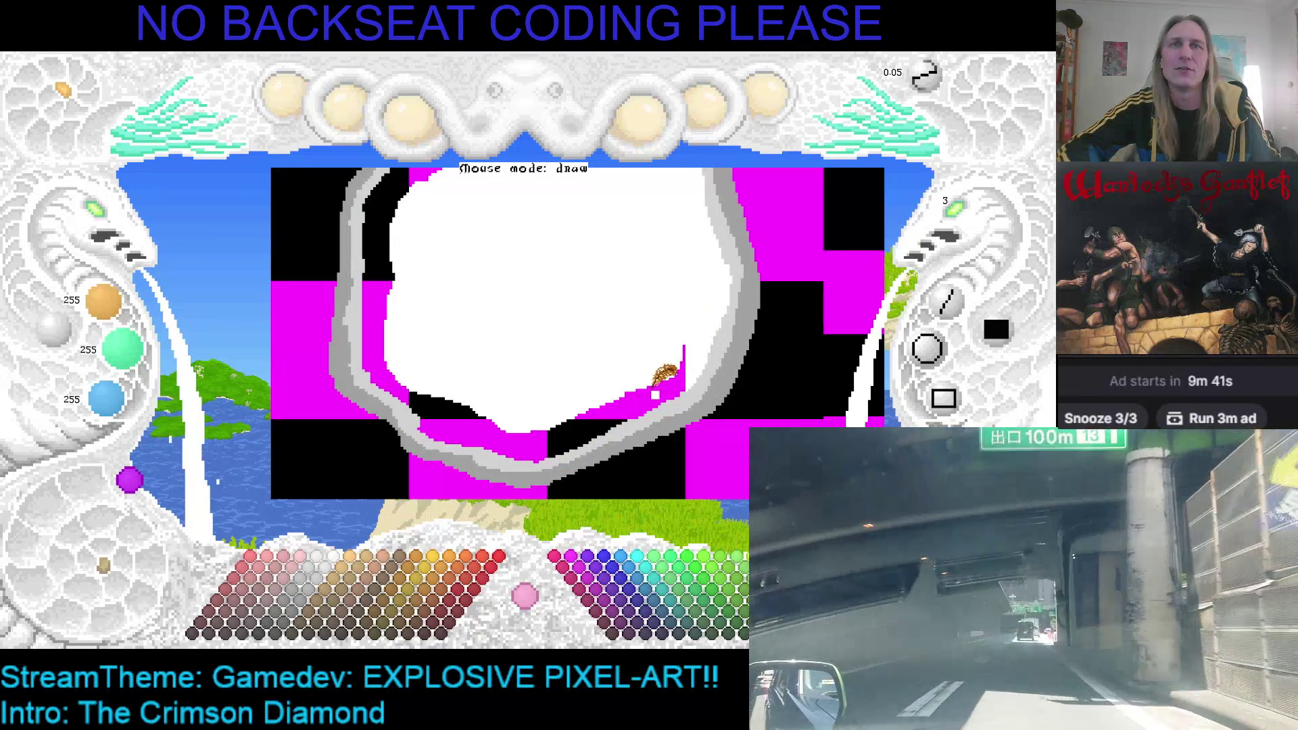
Flood-fill the remaining bottom, left and top pockets inside the puff with white.
click(573, 430)
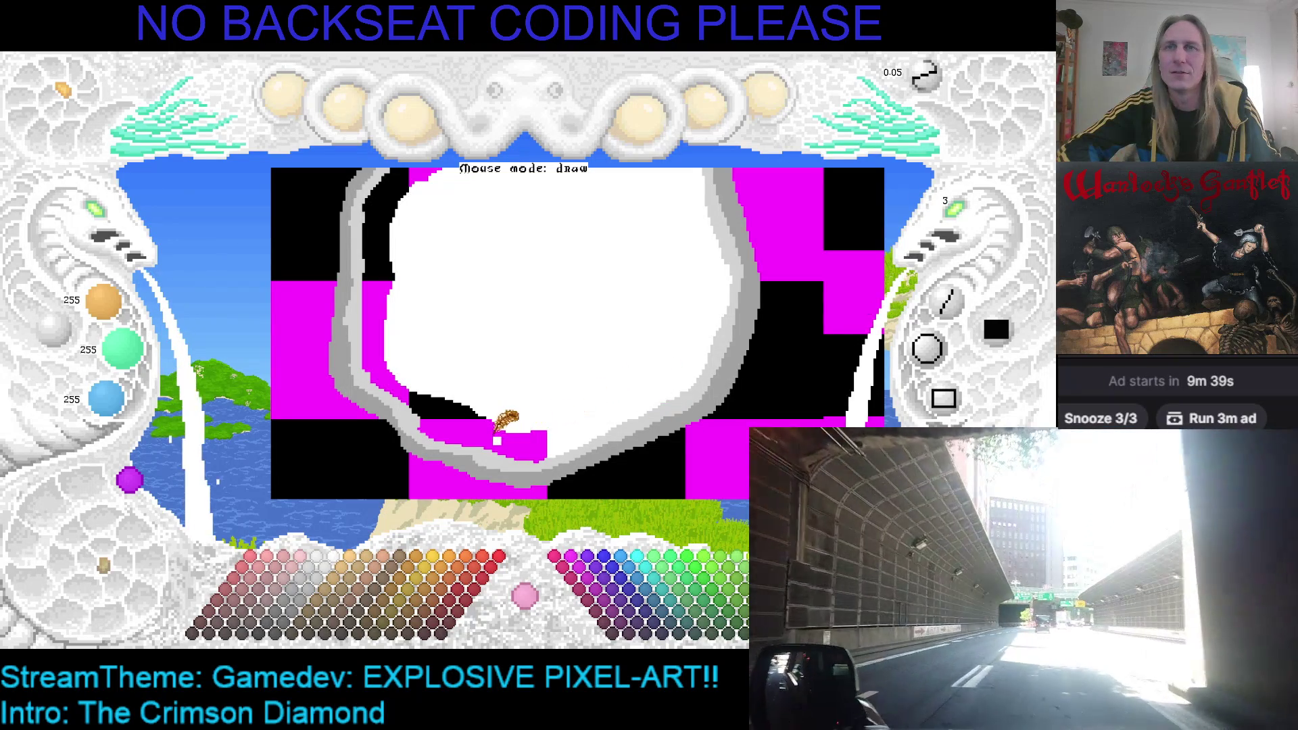
click(494, 436)
click(444, 399)
click(392, 301)
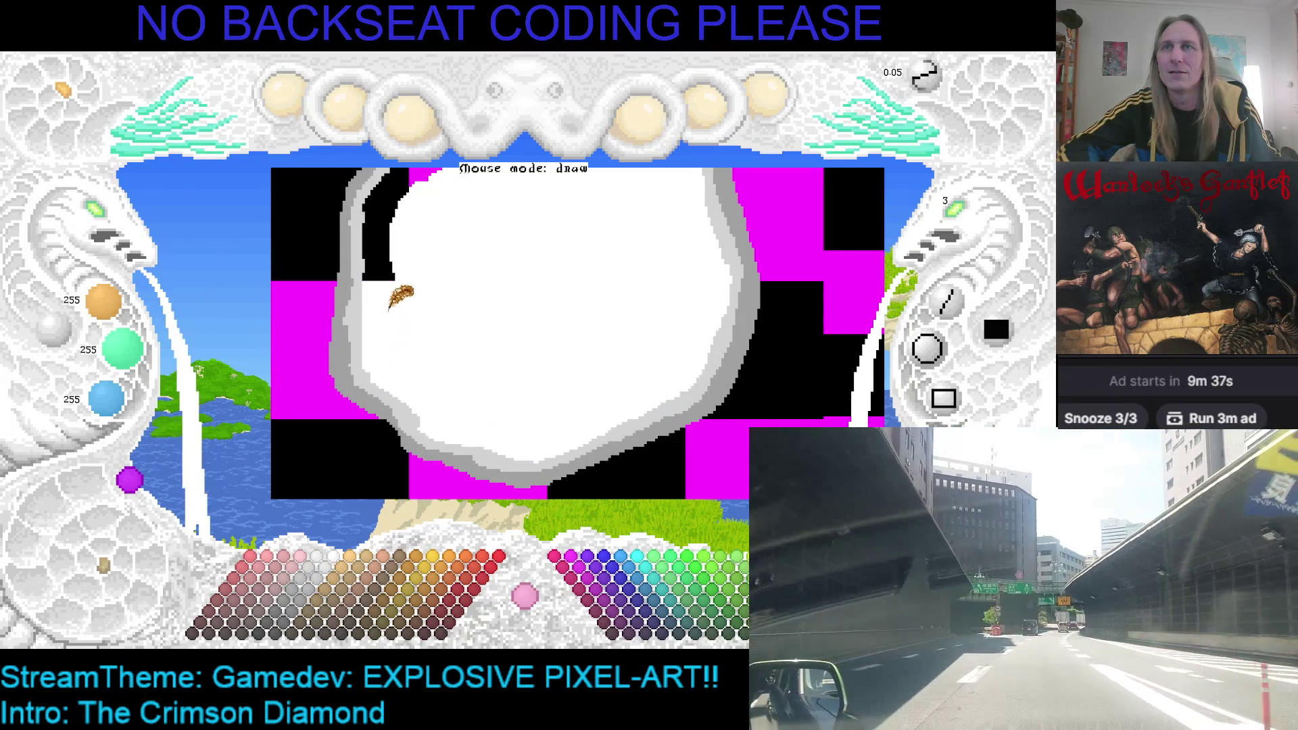
click(398, 273)
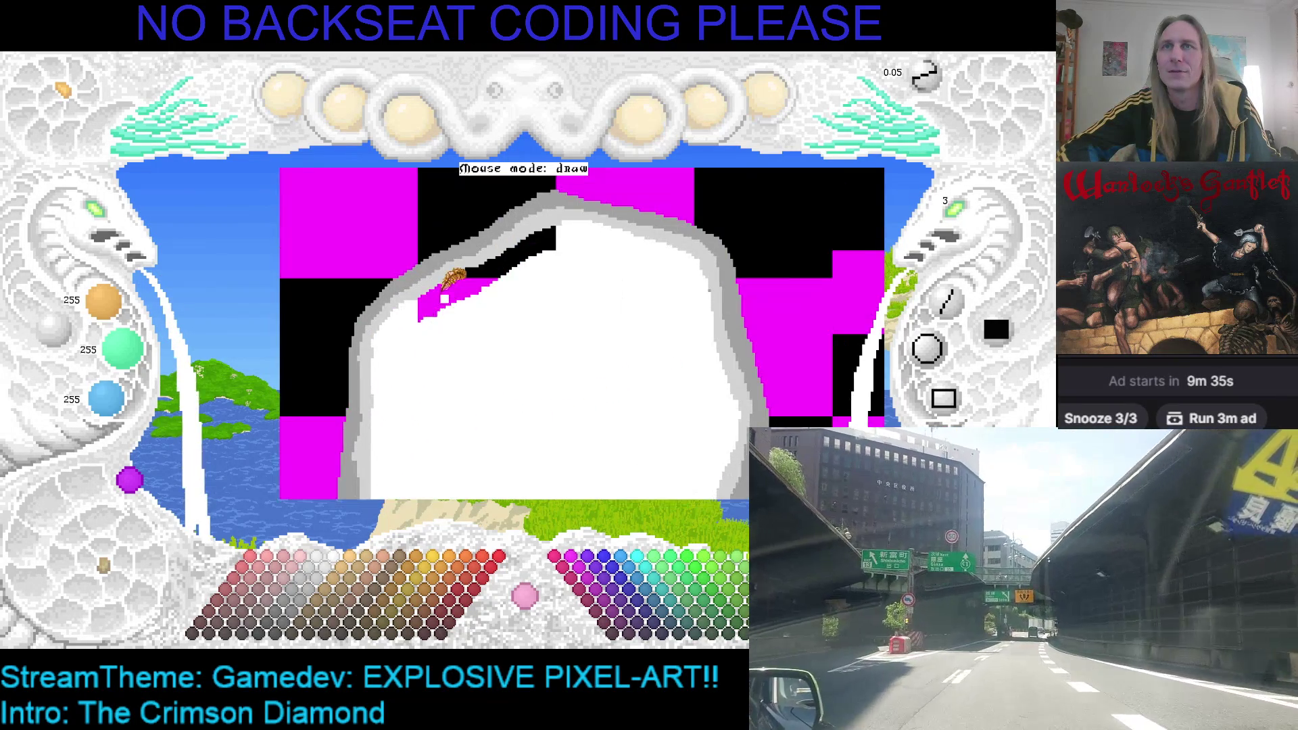
click(466, 284)
click(489, 260)
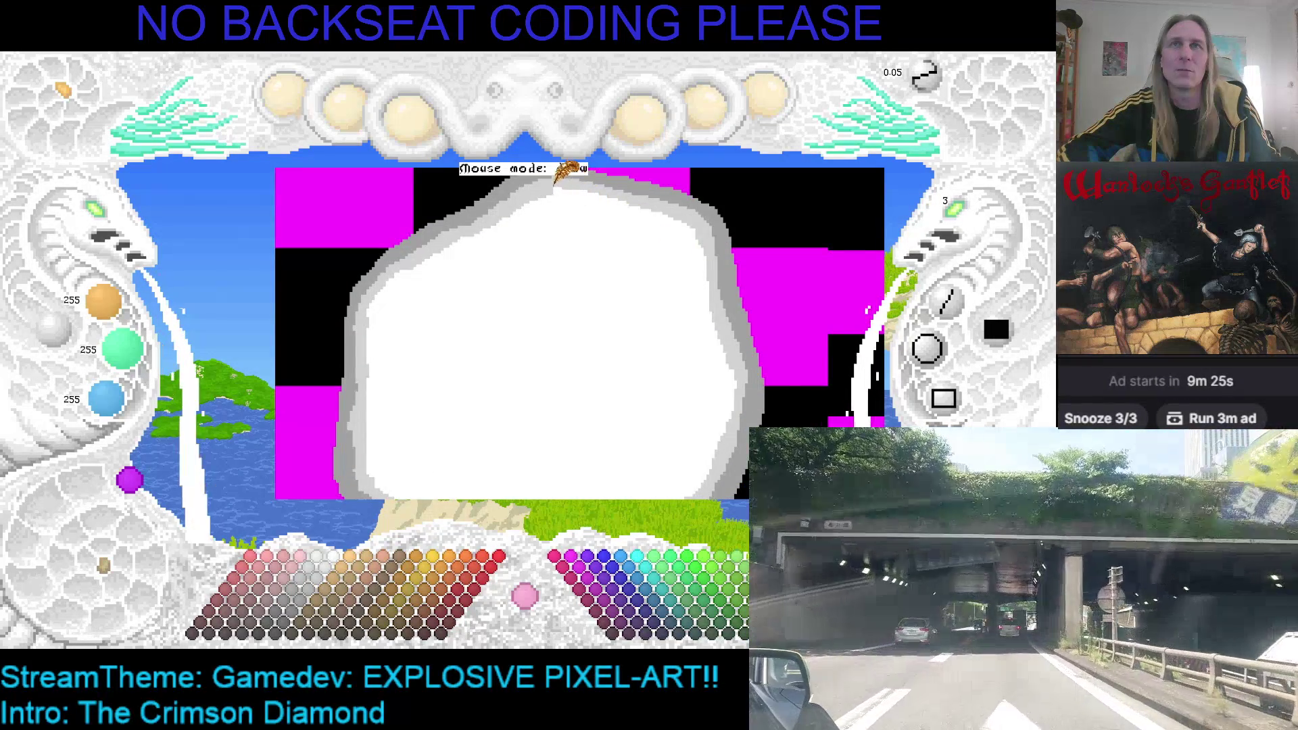
Shade the puff's top edge and right edge with strokes of 207 light grey.
drag(547, 211, 688, 263)
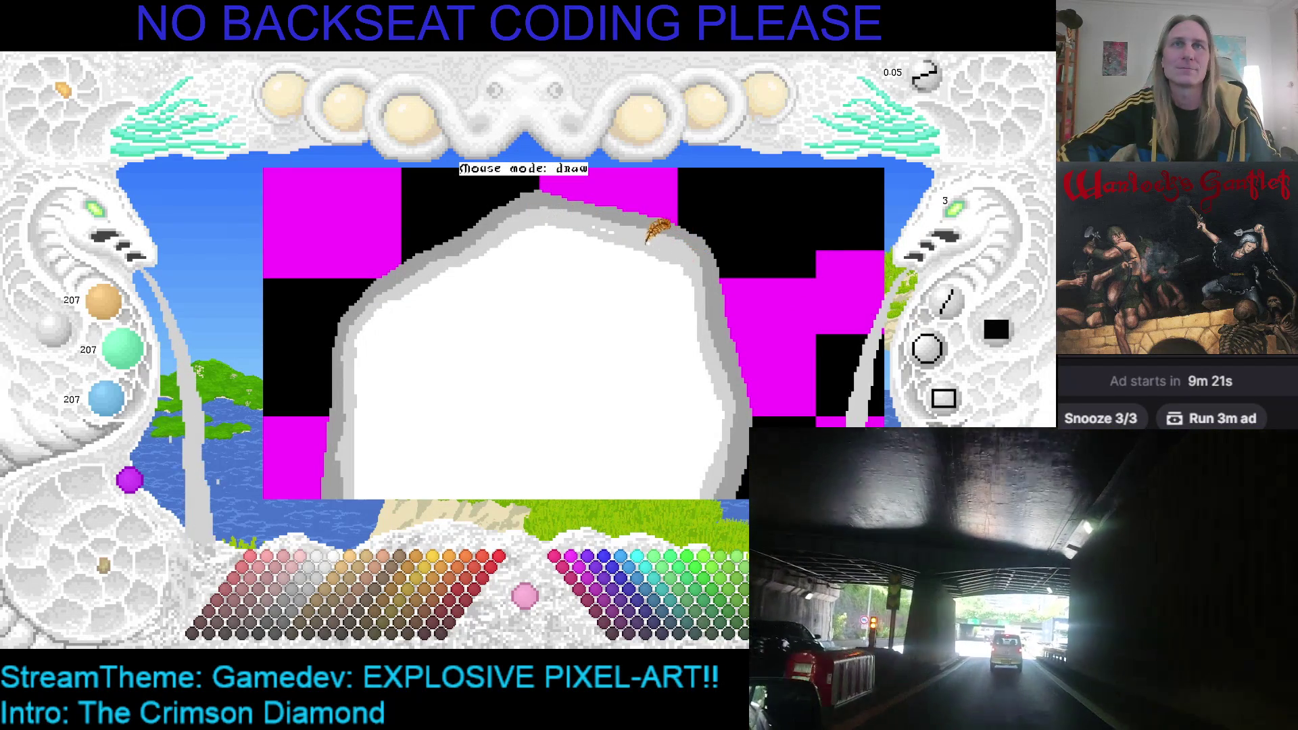
mouse_move(588, 220)
mouse_down()
mouse_move(673, 261)
mouse_move(695, 292)
mouse_up()
mouse_move(679, 249)
mouse_down()
mouse_move(690, 344)
mouse_move(700, 307)
mouse_move(717, 397)
mouse_up()
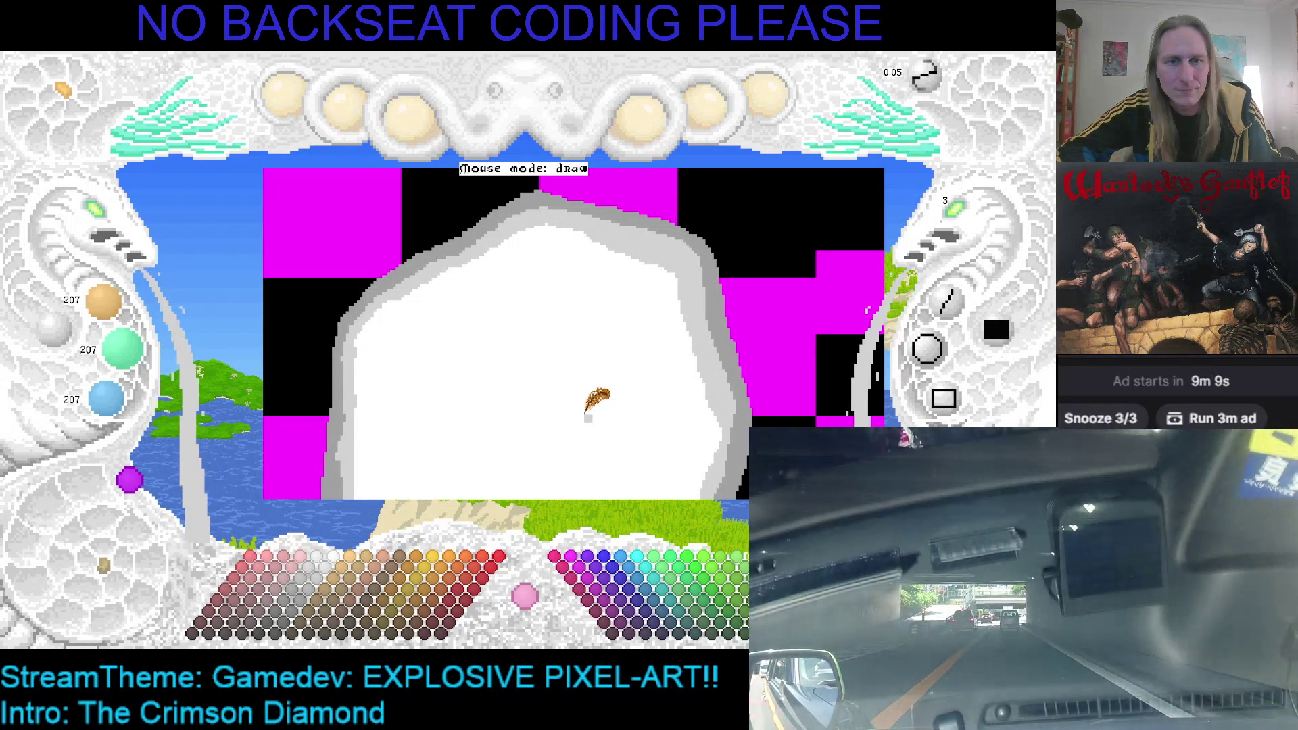
scroll(609, 450, down, 1)
Recentre the puff in view and save the drawing with Ctrl+S.
scroll(608, 445, down, 1)
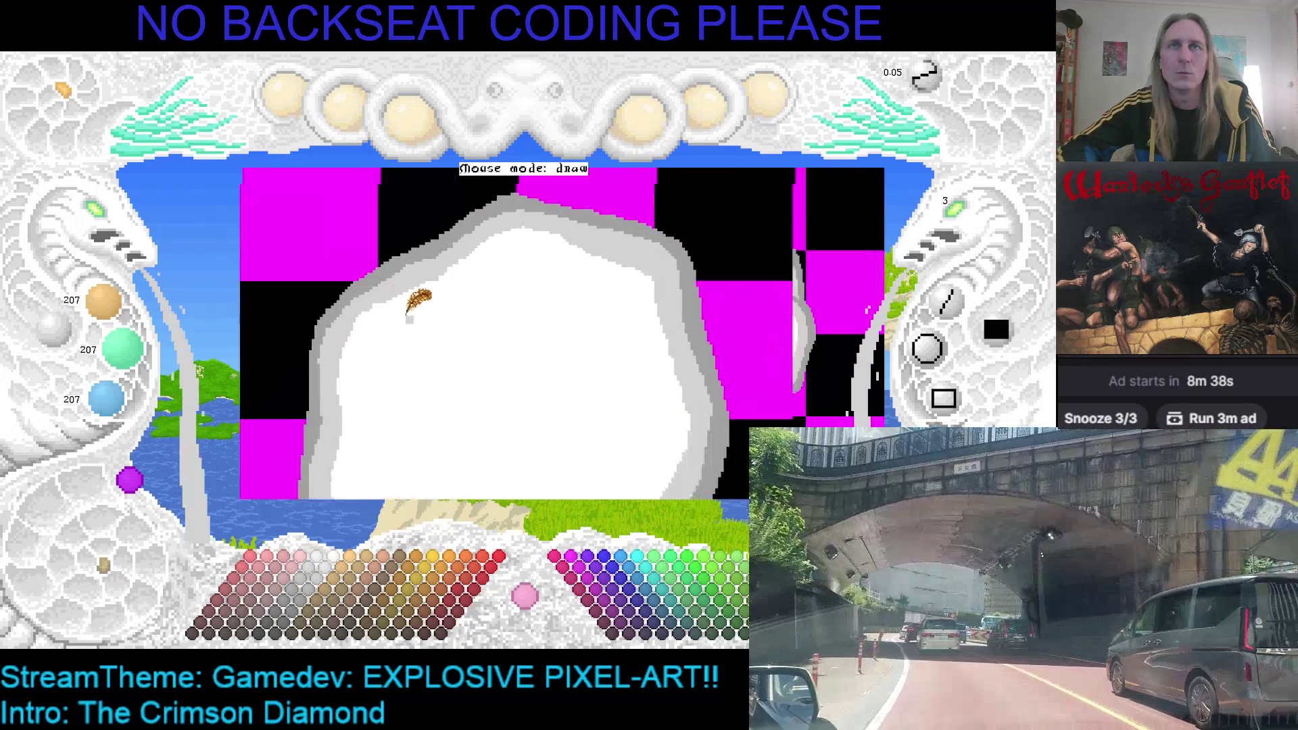
key(ctrl+s)
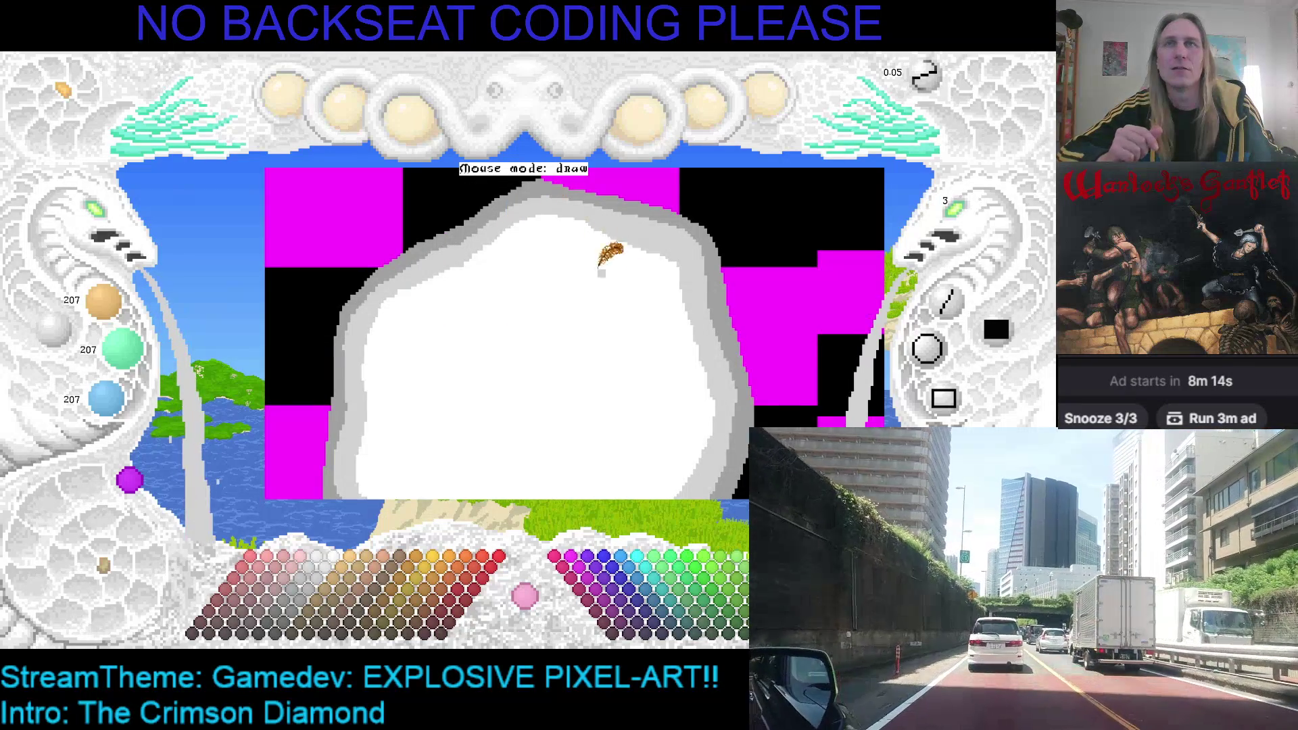
Save, pick white and light grey from the canvas, and pan the puff higher.
key(ctrl+s)
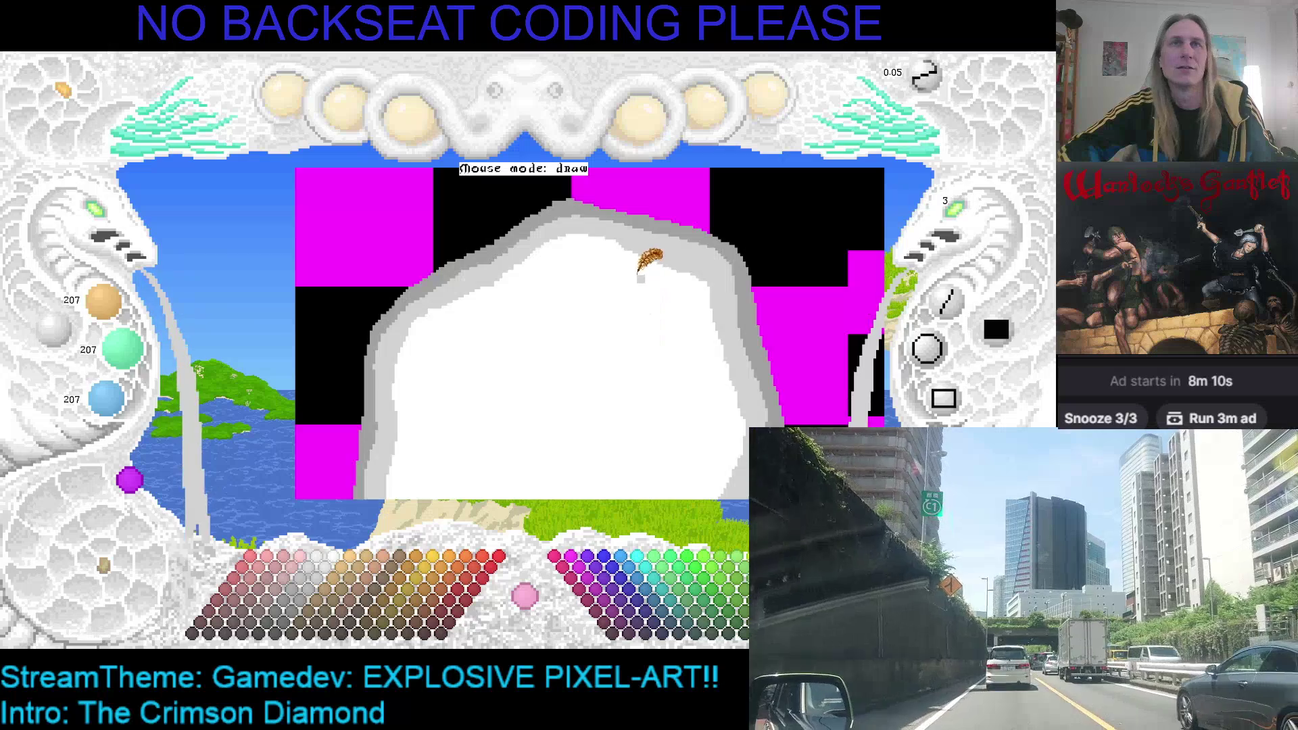
right_click(650, 264)
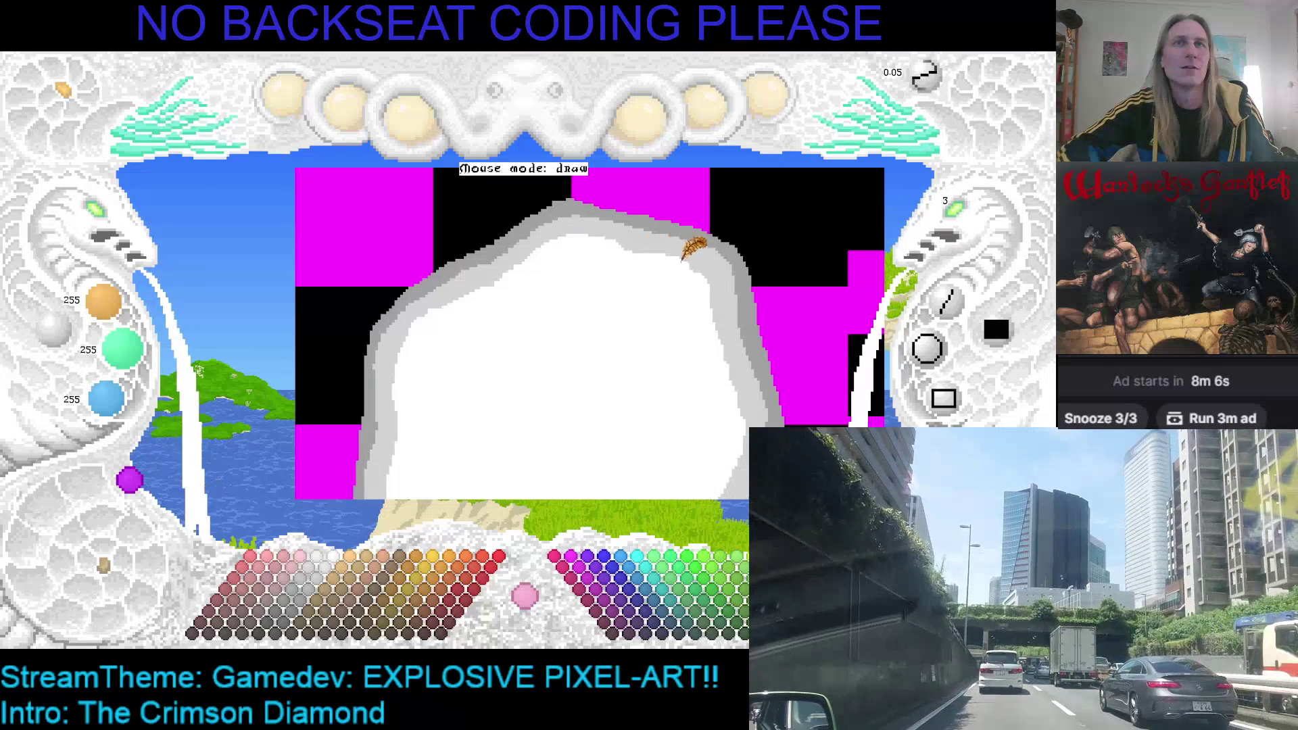
right_click(650, 203)
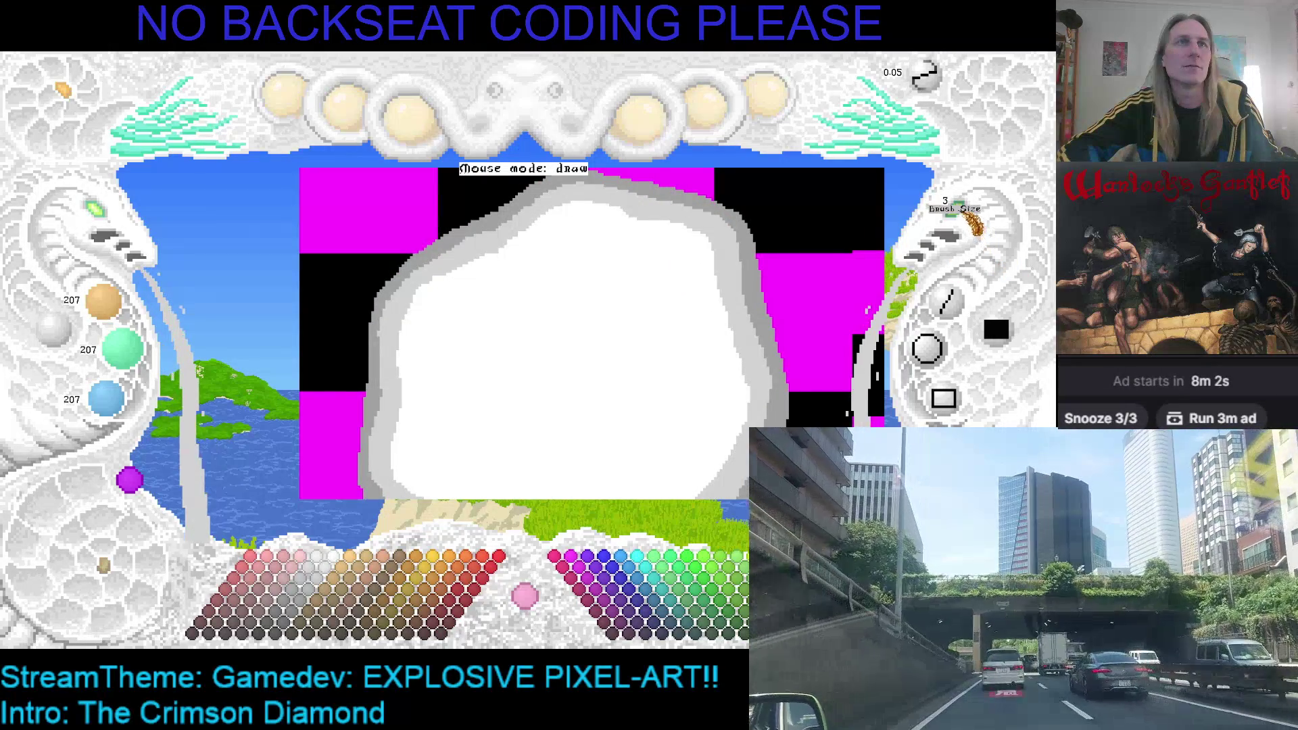
mouse_move(643, 304)
mouse_down()
mouse_move(582, 255)
mouse_move(583, 231)
mouse_move(513, 298)
mouse_move(415, 217)
mouse_move(383, 289)
mouse_up()
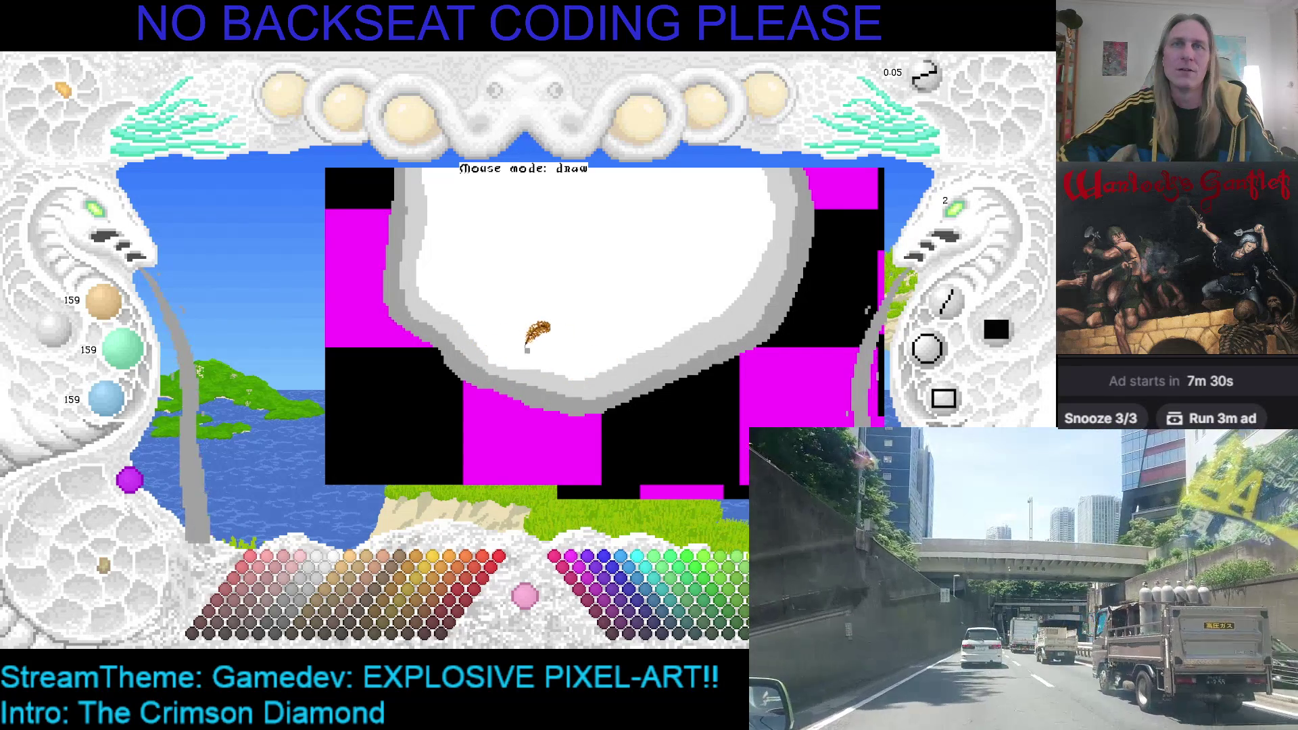
Save the drawing with Ctrl+S.
key(ctrl+s)
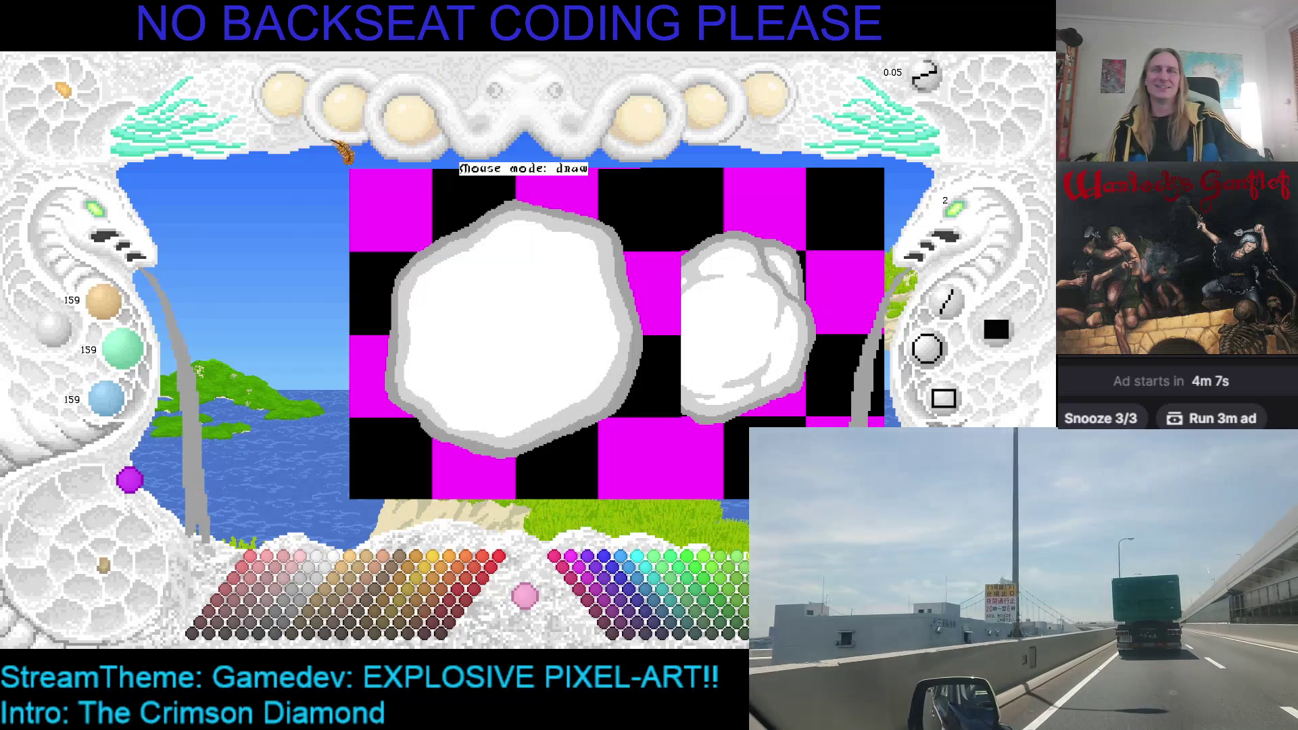
Pan to show both puff frames, then zoom the canvas in on the larger puff.
mouse_move(415, 342)
mouse_down()
mouse_move(252, 390)
mouse_move(320, 375)
mouse_up()
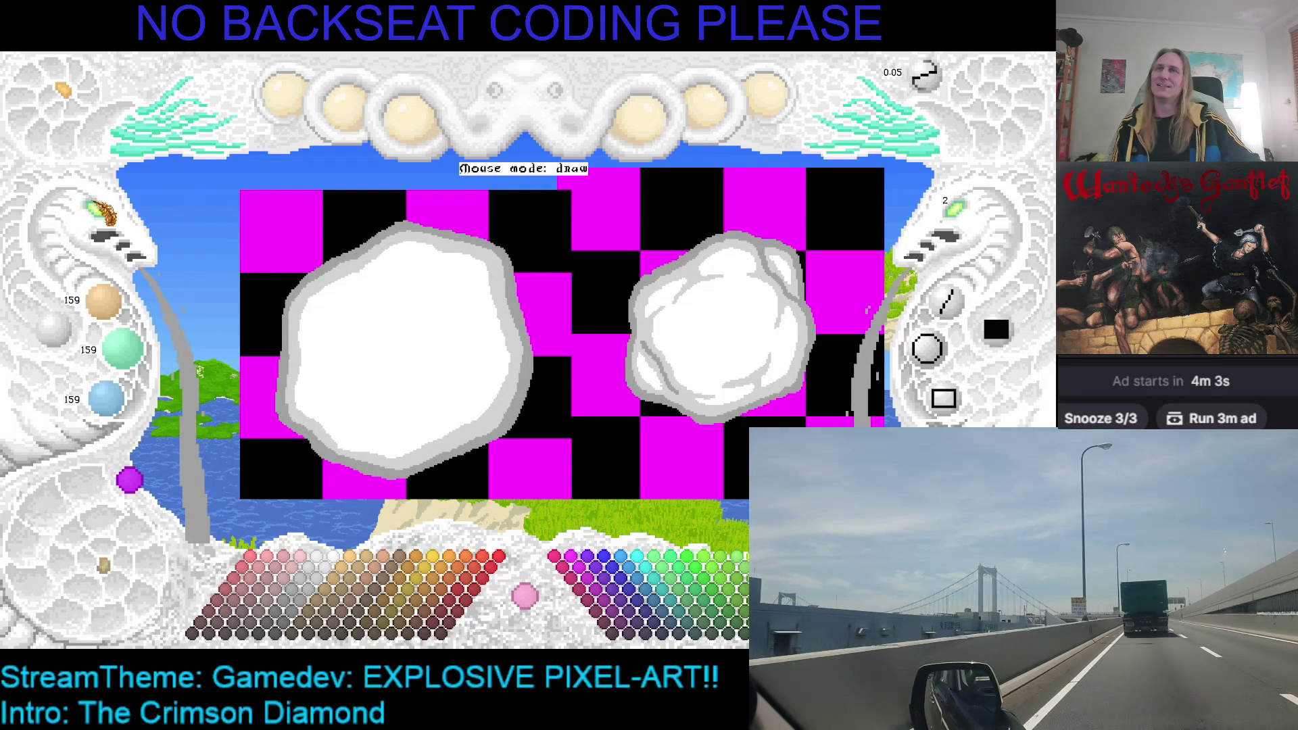
mouse_move(448, 305)
mouse_down()
mouse_move(434, 289)
mouse_move(417, 319)
mouse_up()
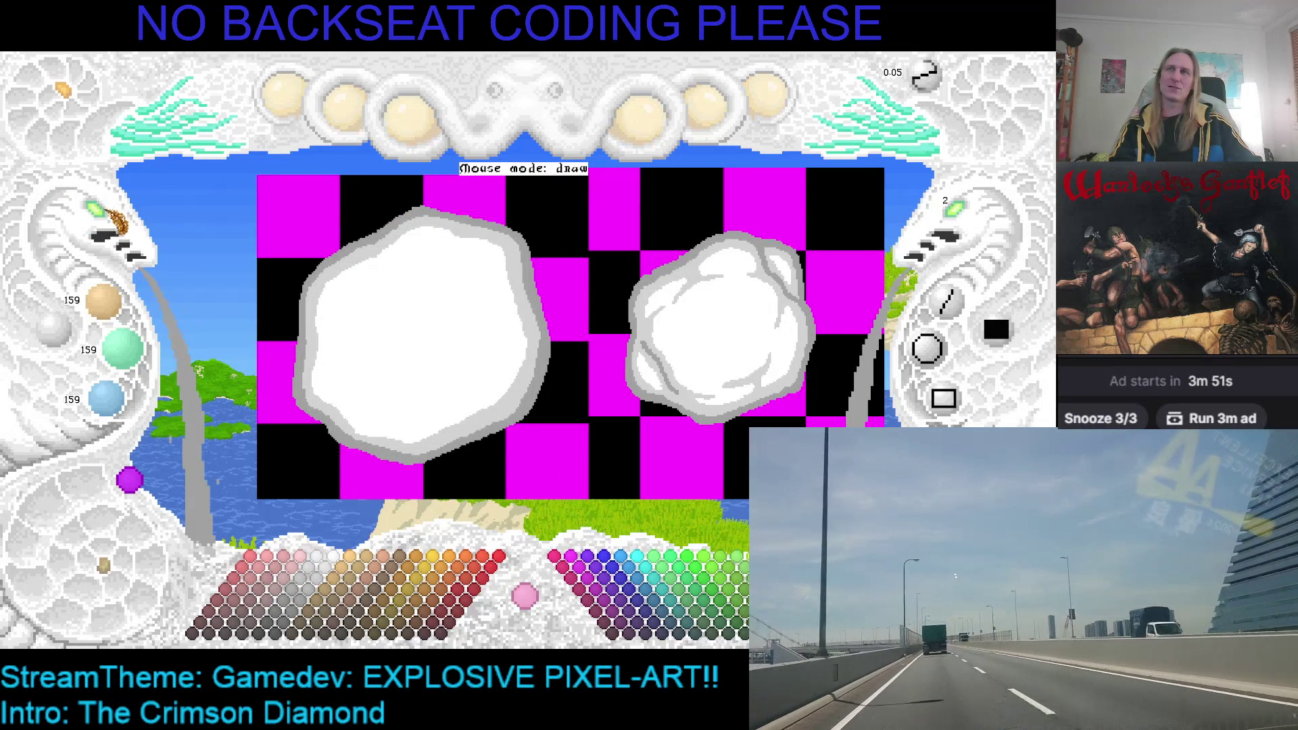
click(101, 227)
scroll(433, 338, down, 1)
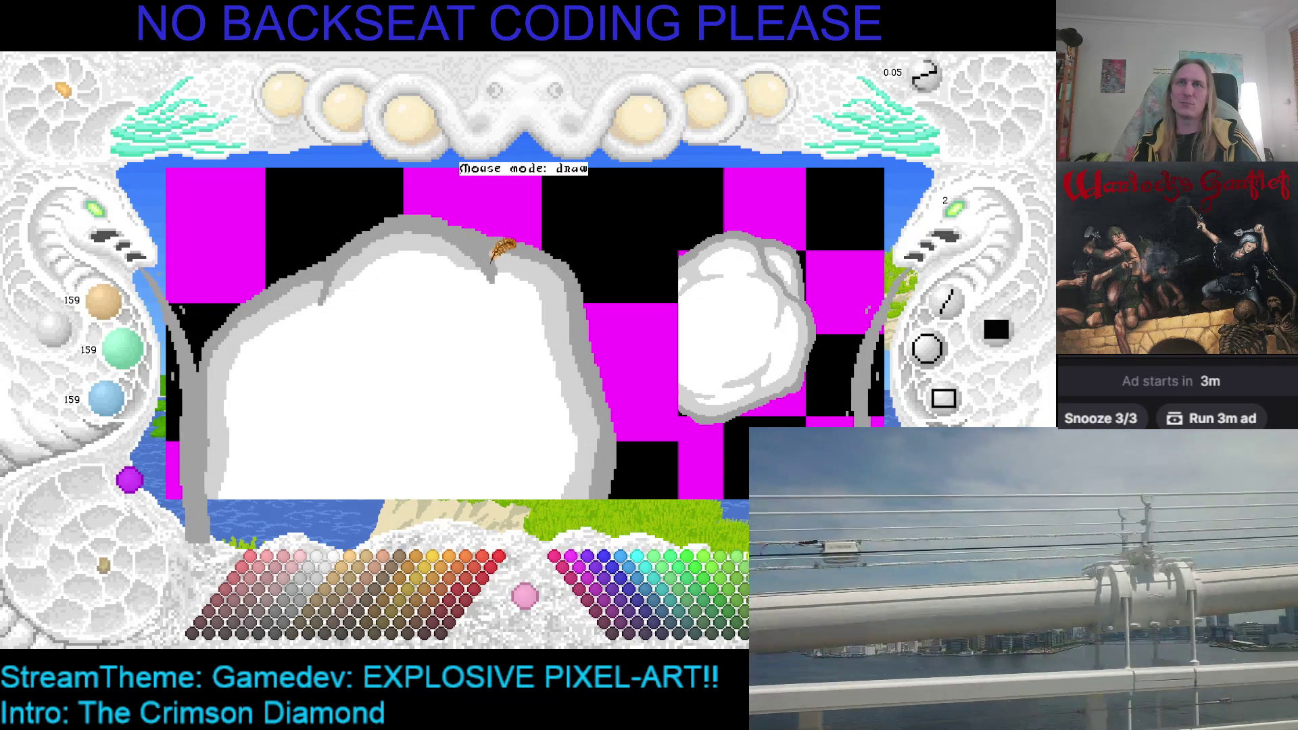
Reframe the big cloud and eyedrop its 207 light-grey edge as the current colour.
drag(503, 287, 527, 307)
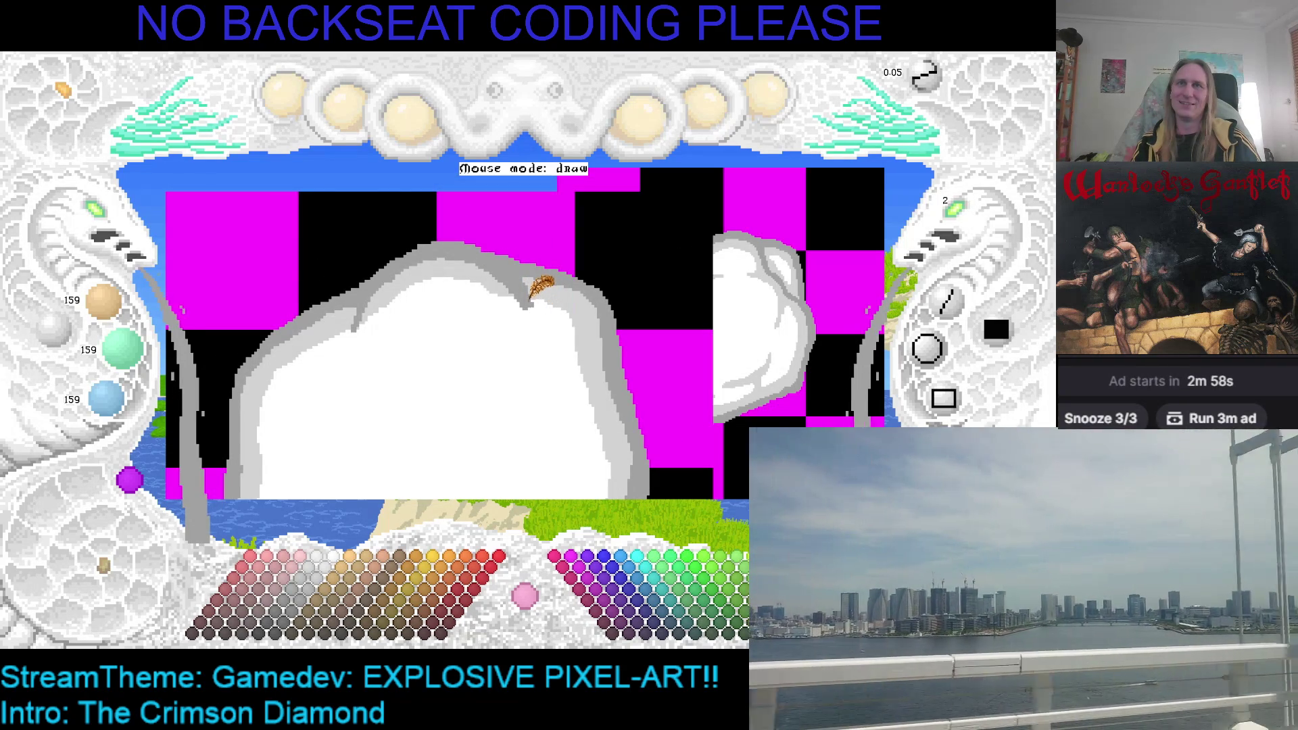
right_click(544, 305)
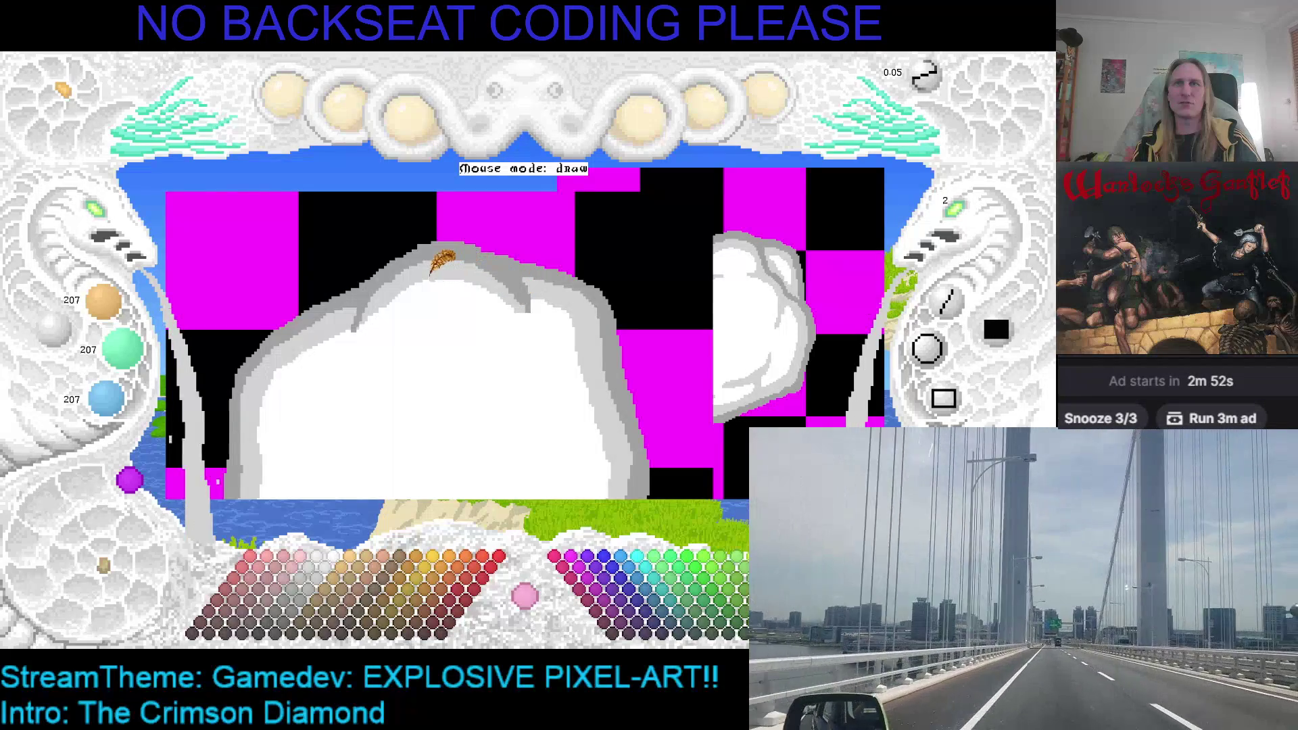
right_click(365, 290)
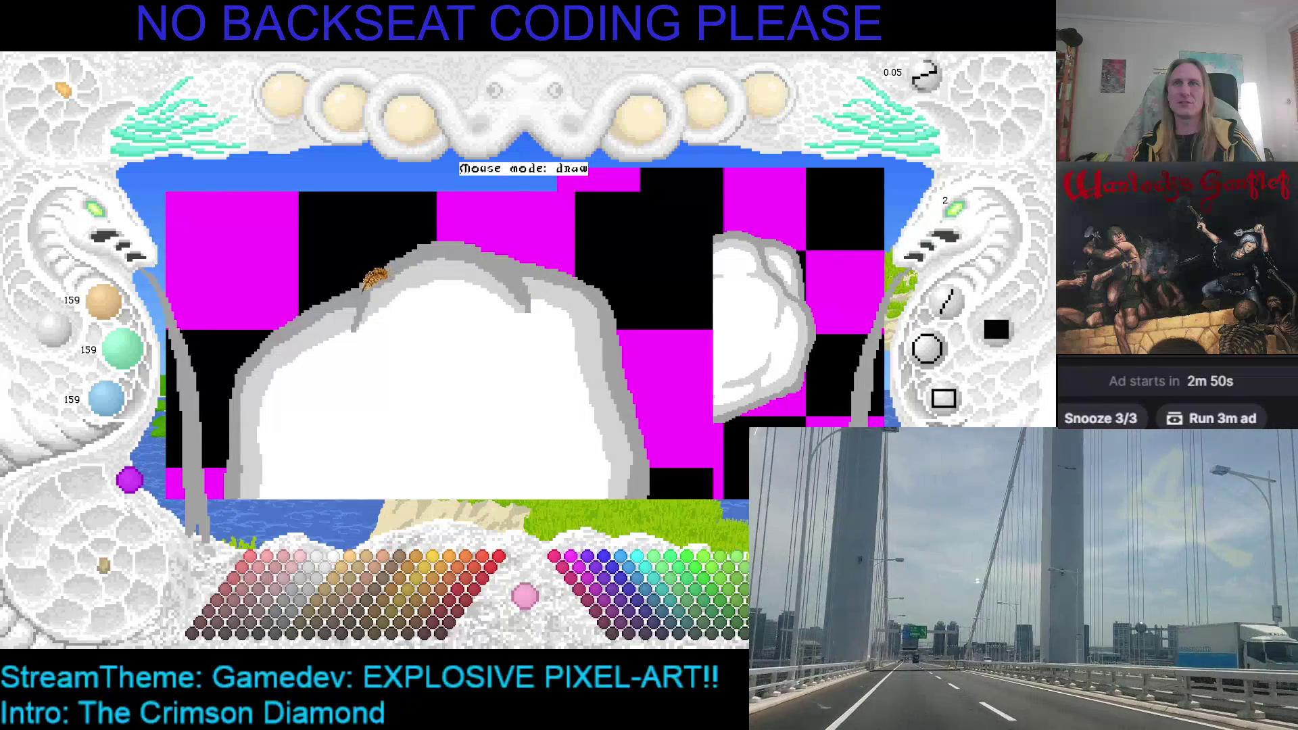
right_click(383, 289)
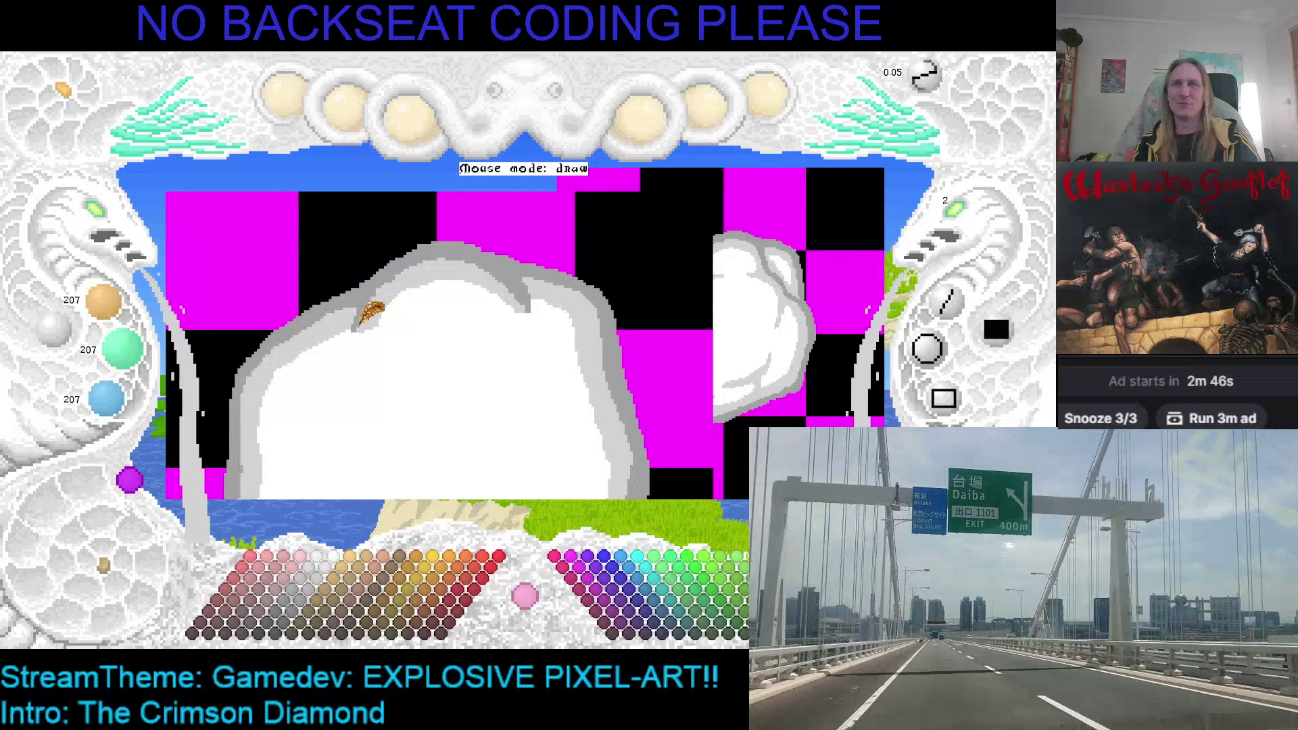
right_click(368, 321)
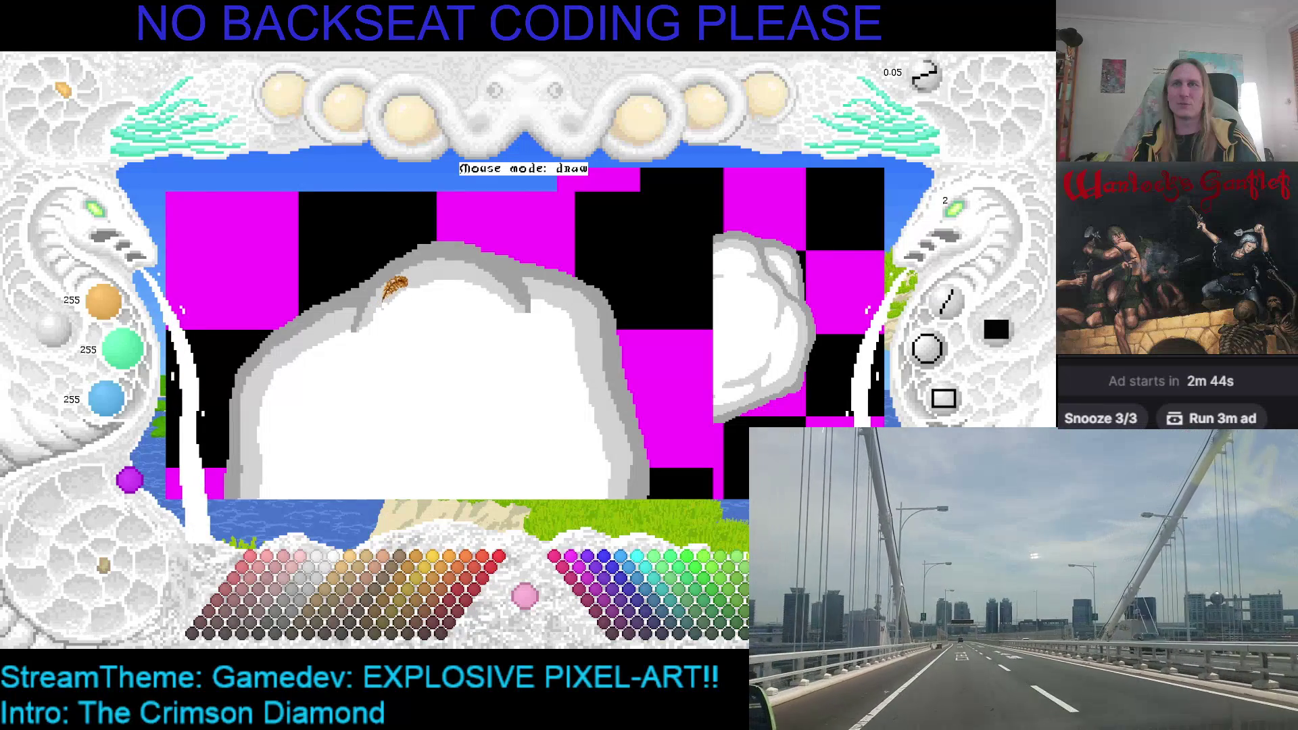
right_click(383, 302)
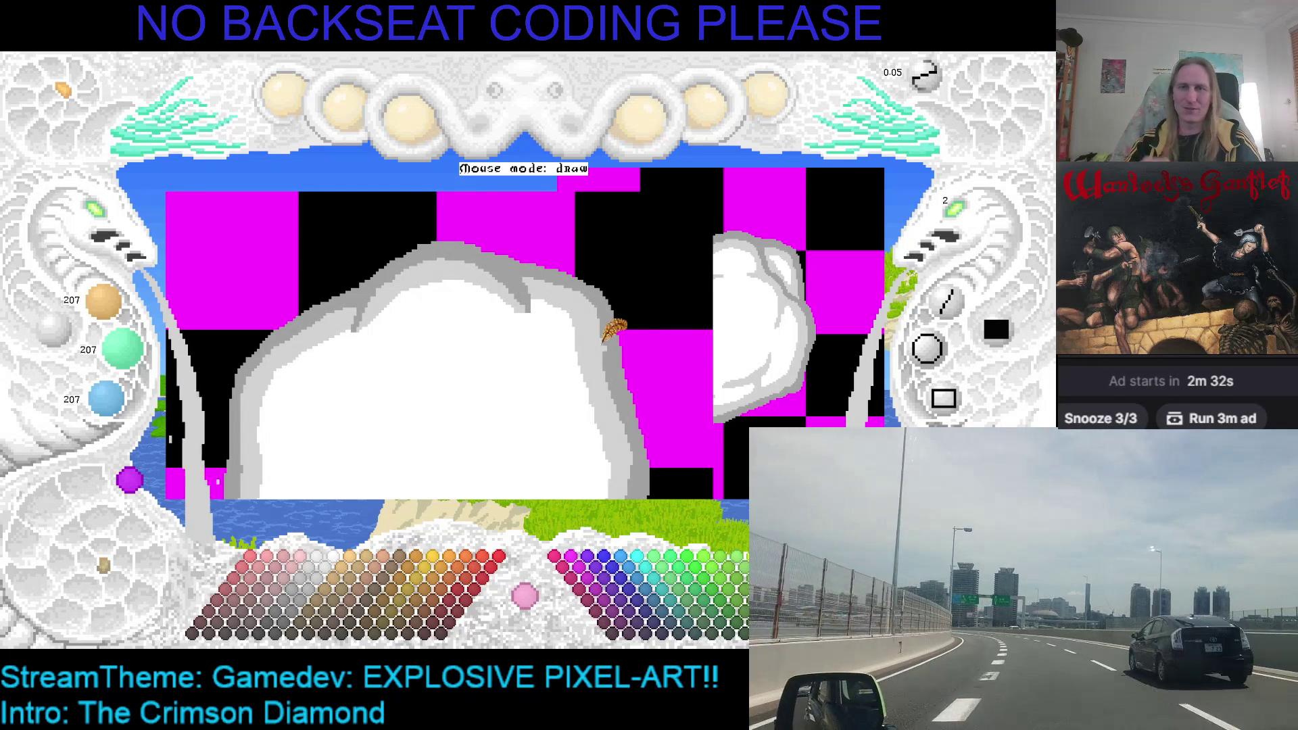
key(1)
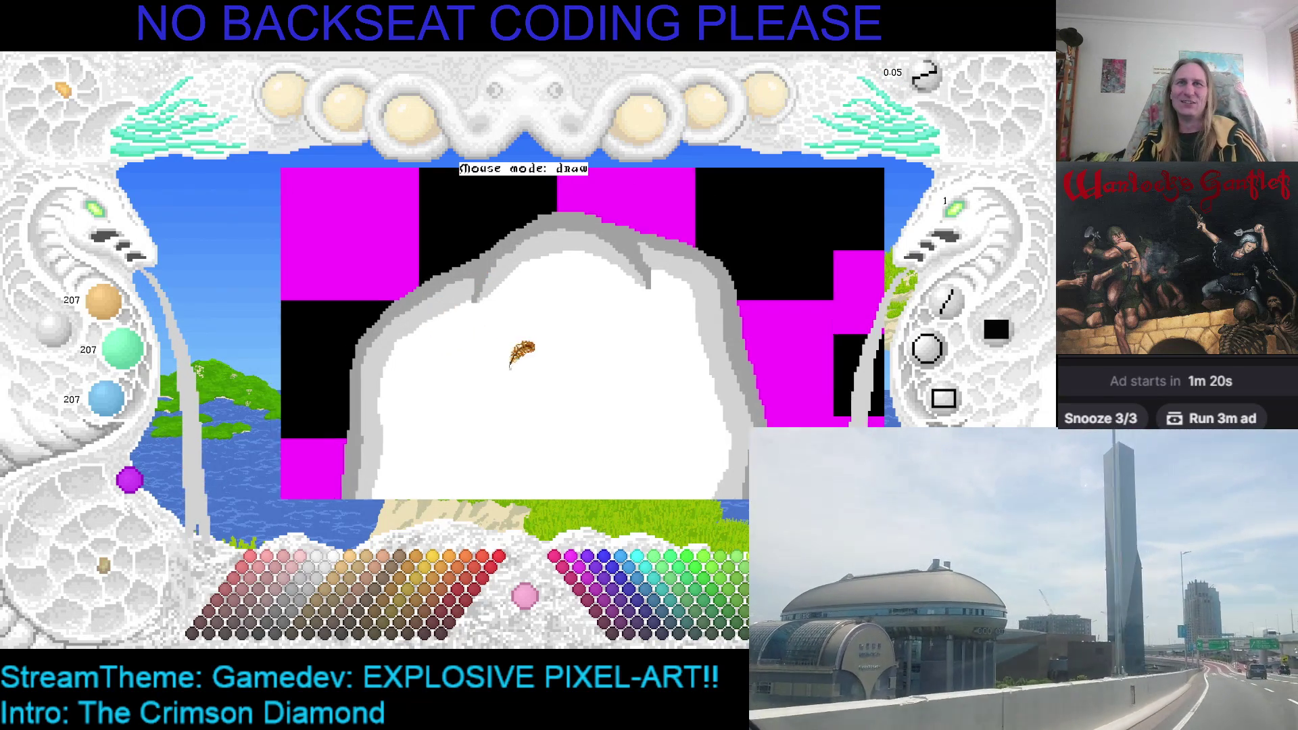
With brush size 2, shade the cloud's right edge grey, then zoom out to both puffs.
scroll(518, 338, up, 1)
scroll(530, 403, down, 1)
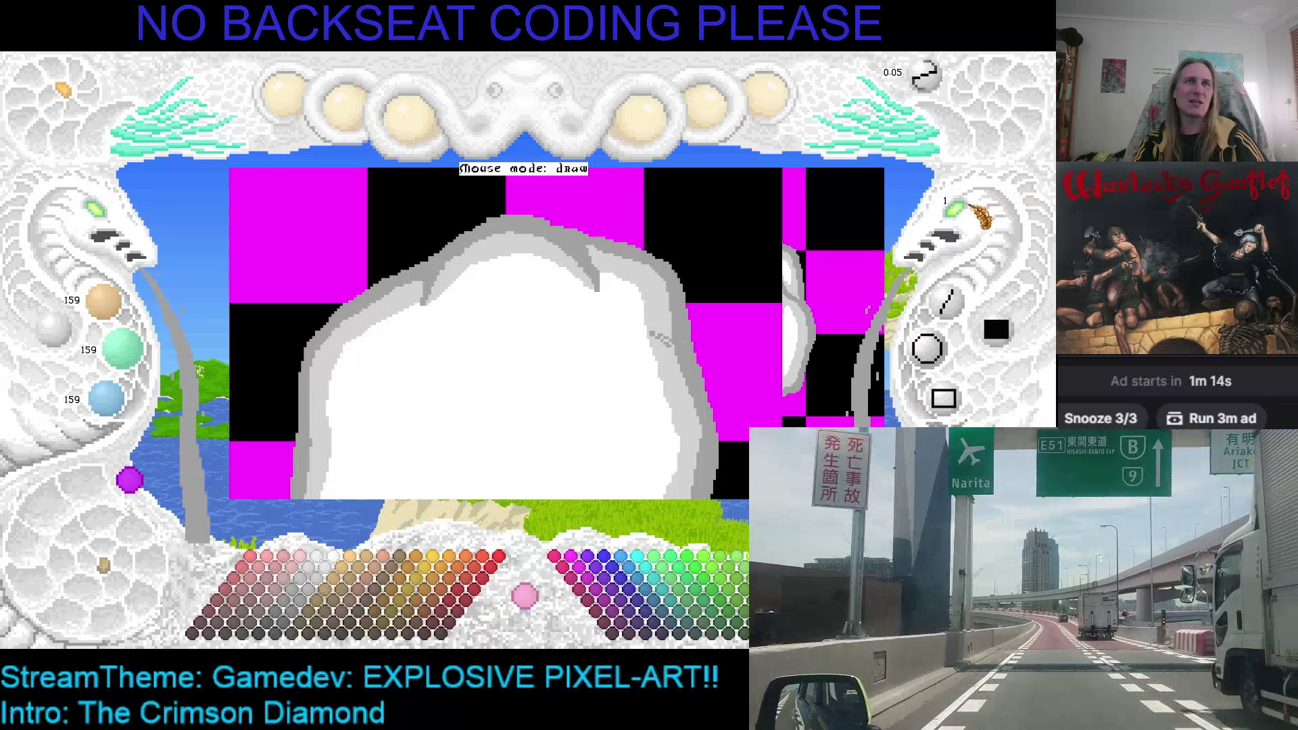
click(953, 206)
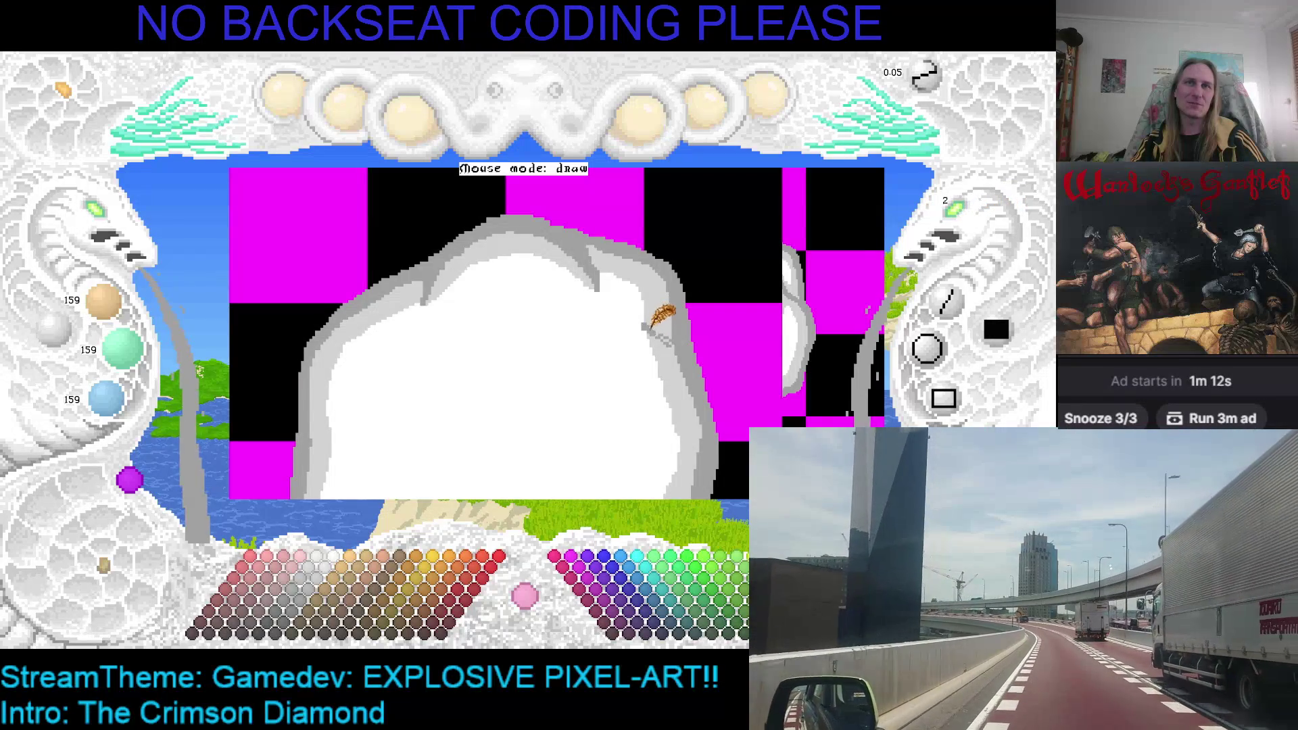
drag(648, 329, 671, 346)
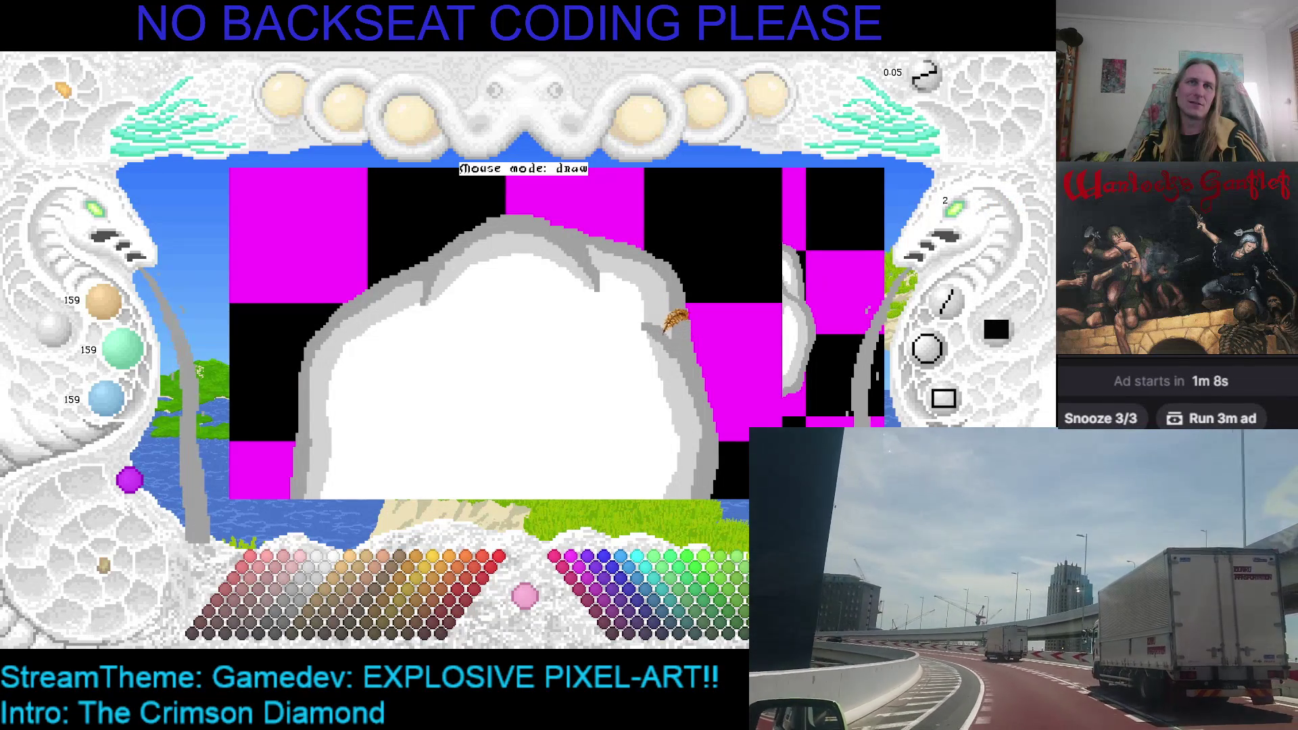
drag(683, 324, 675, 250)
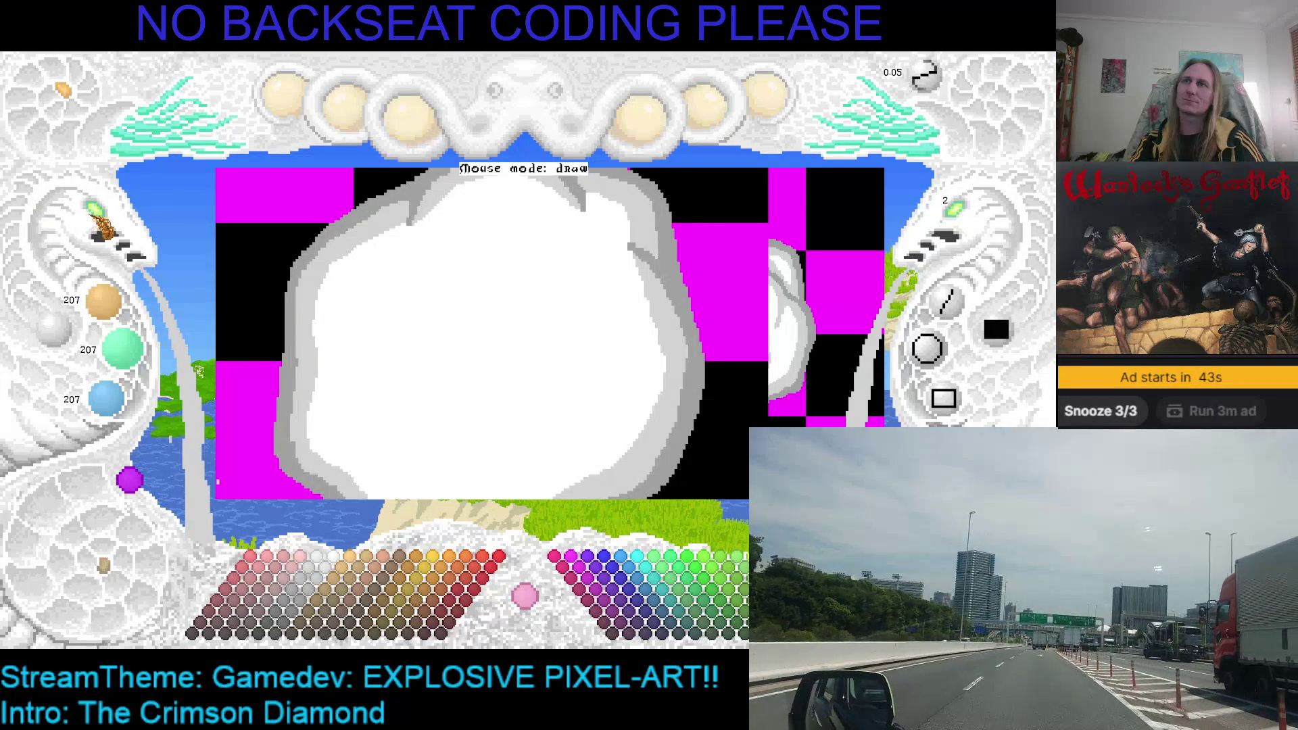
click(115, 230)
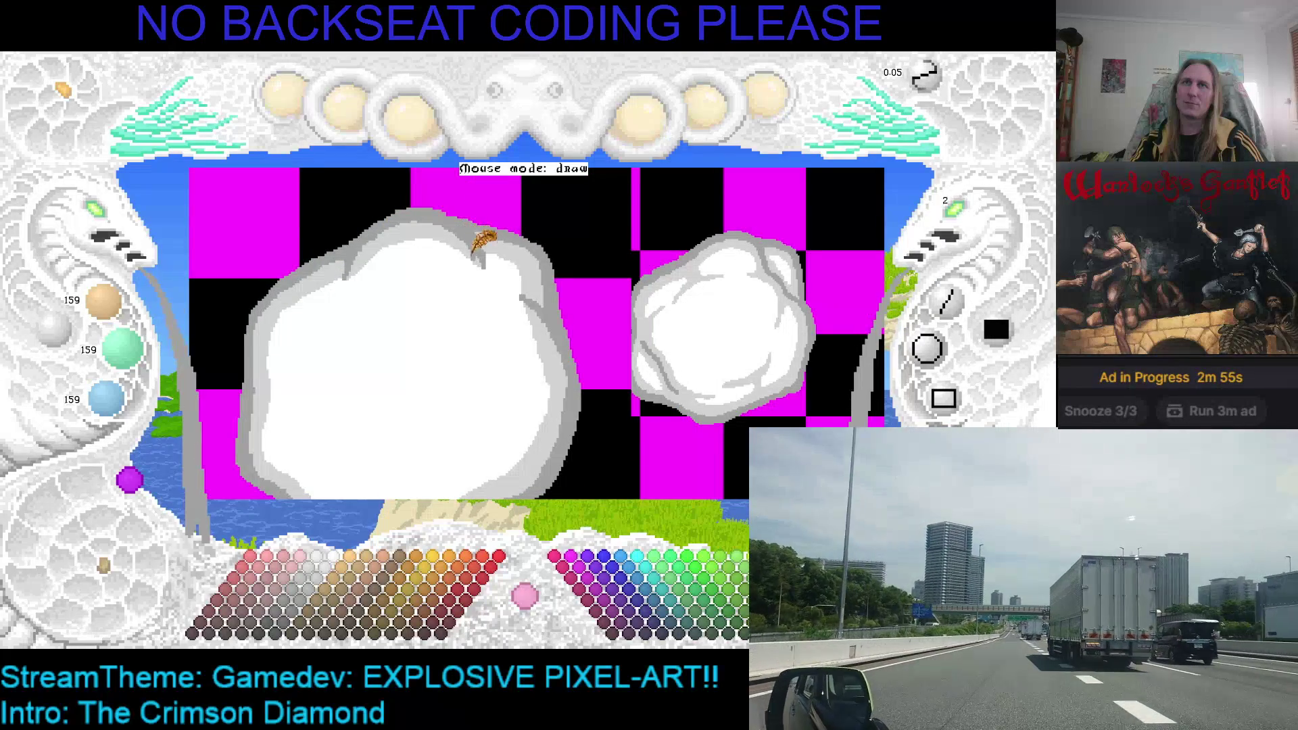
Zoom in on the large puff, sample its grey and white, and save the artwork.
click(968, 212)
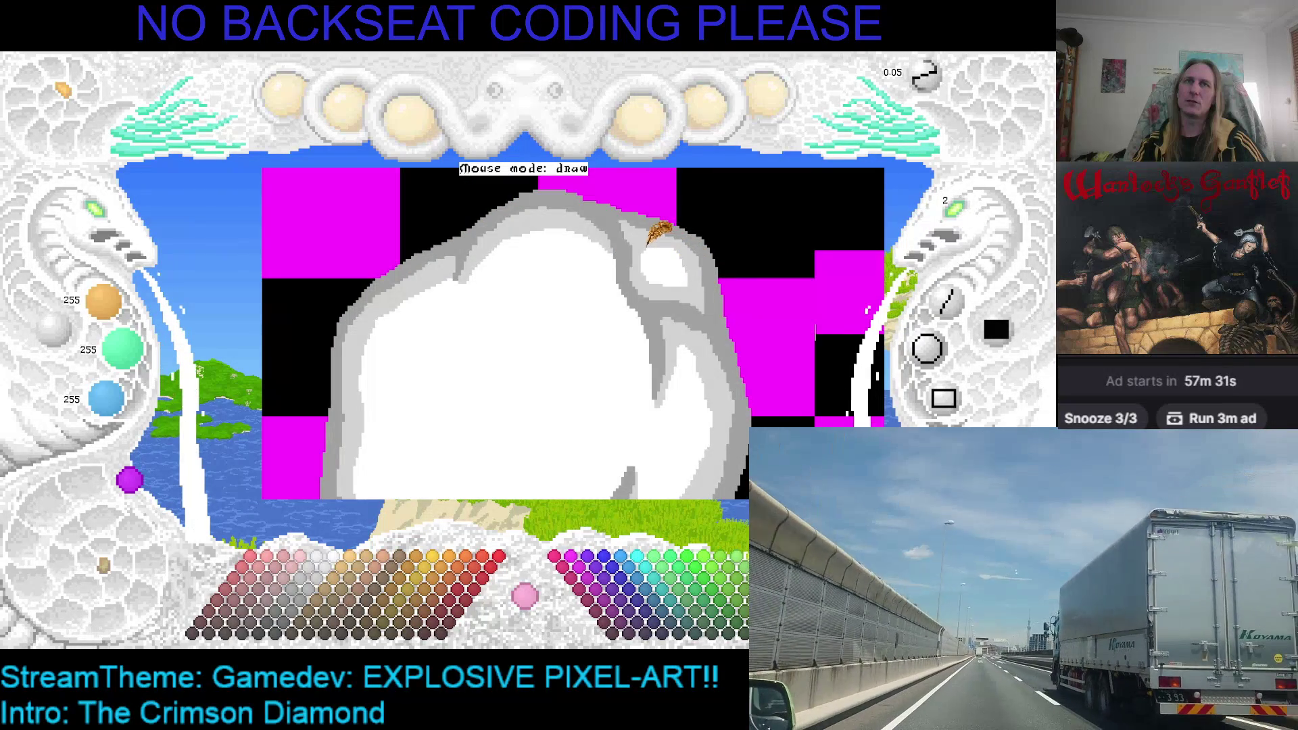
right_click(689, 282)
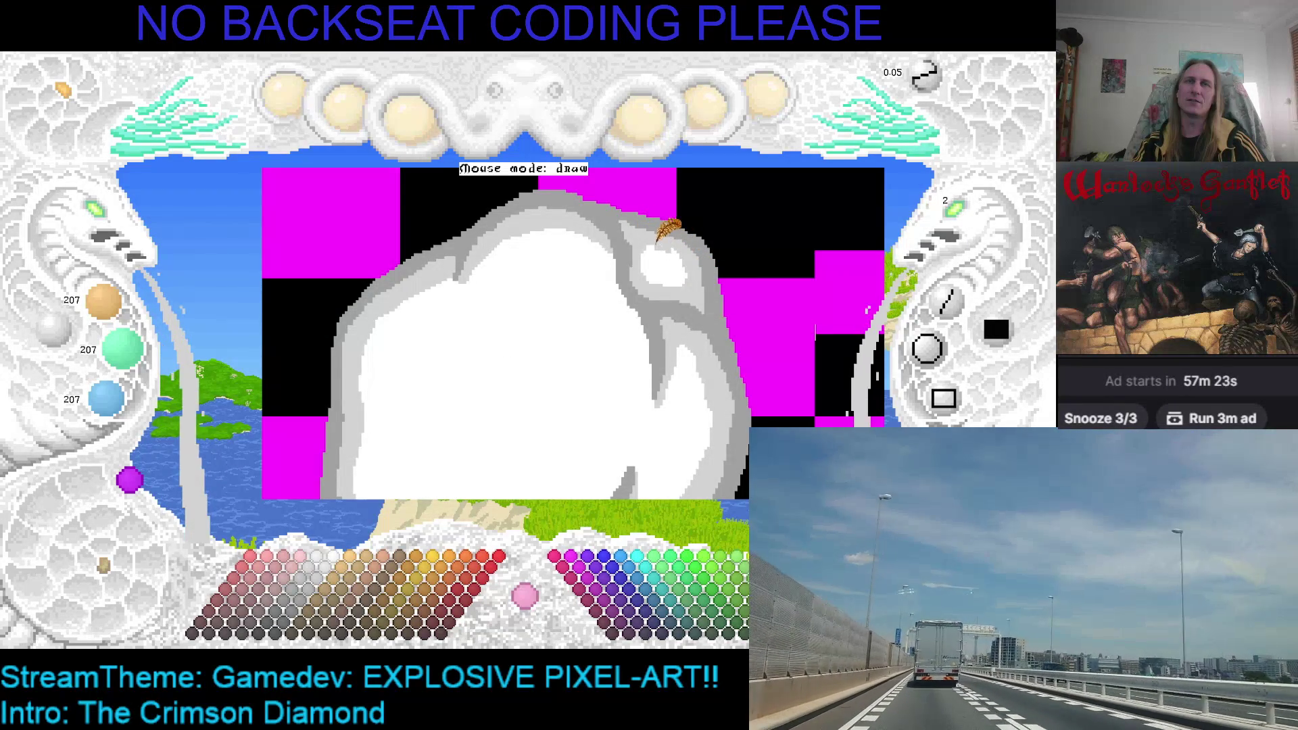
right_click(656, 255)
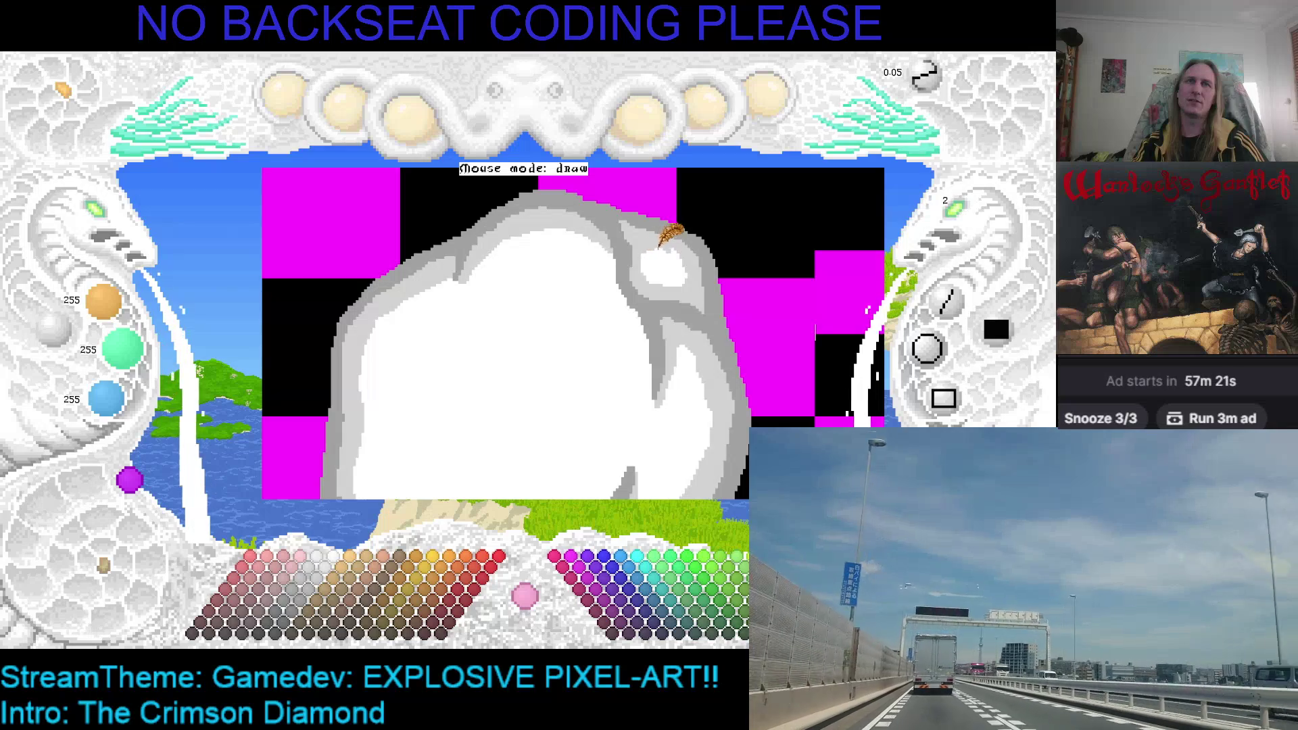
key(ctrl+s)
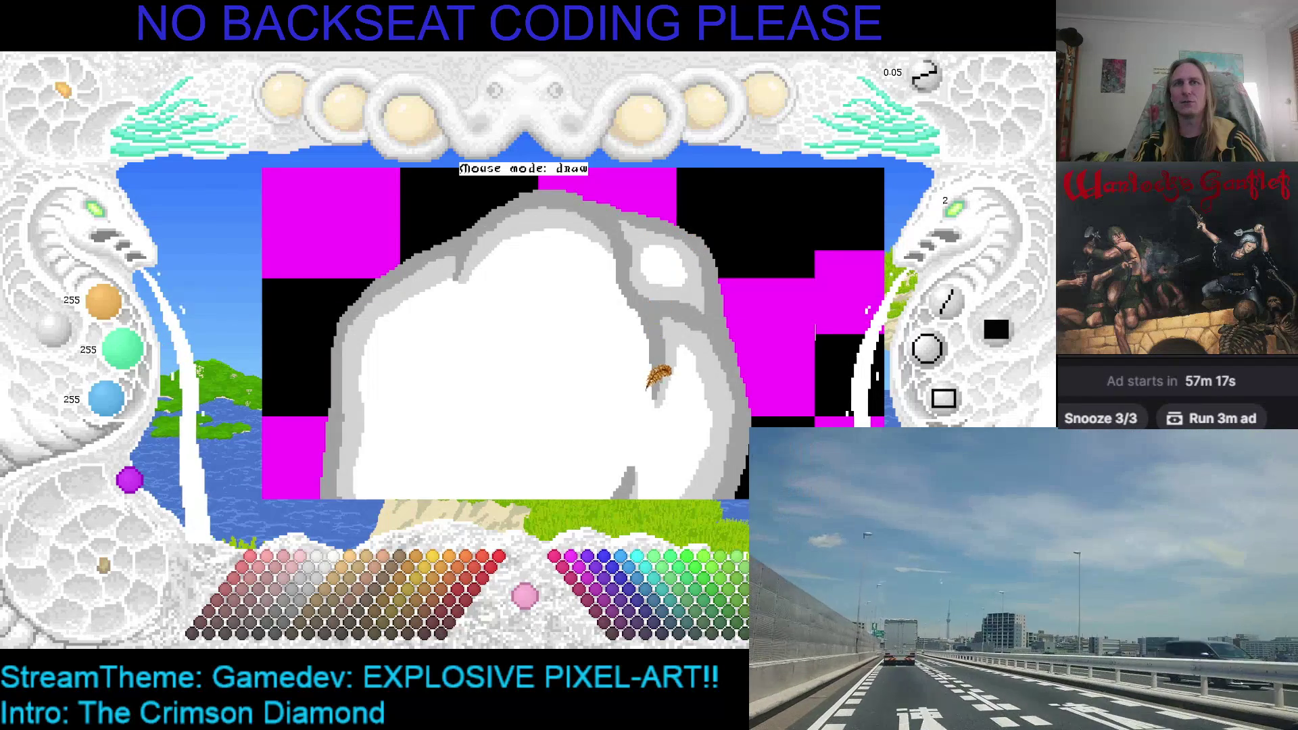
Pan across the large puff and sample its grey shading colour.
drag(660, 371, 683, 342)
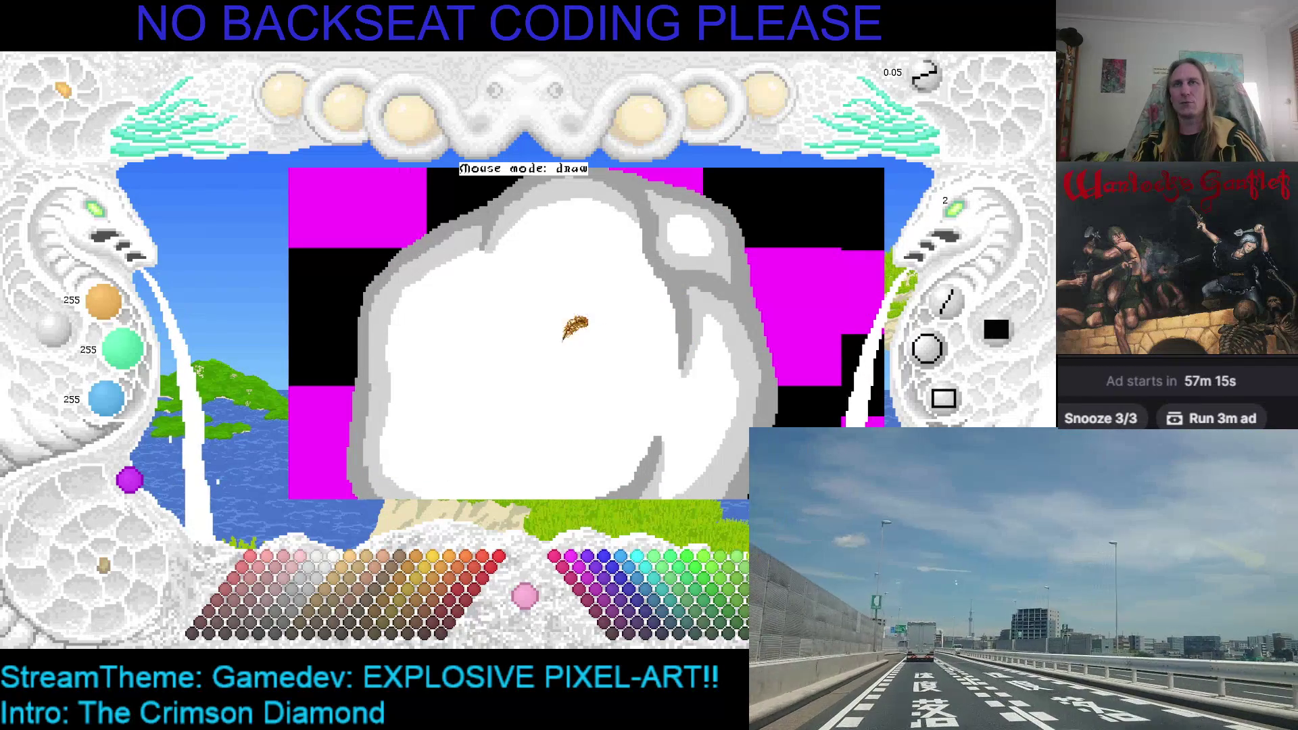
right_click(497, 237)
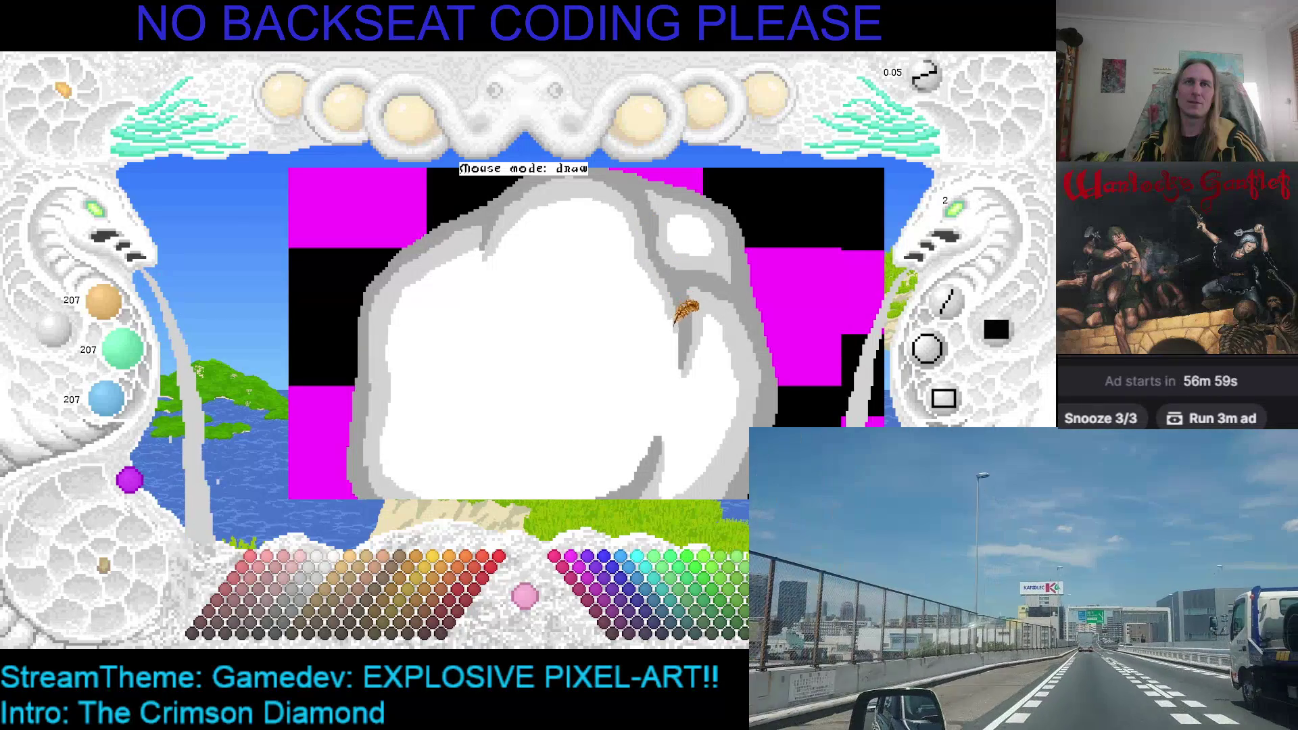
key(Left)
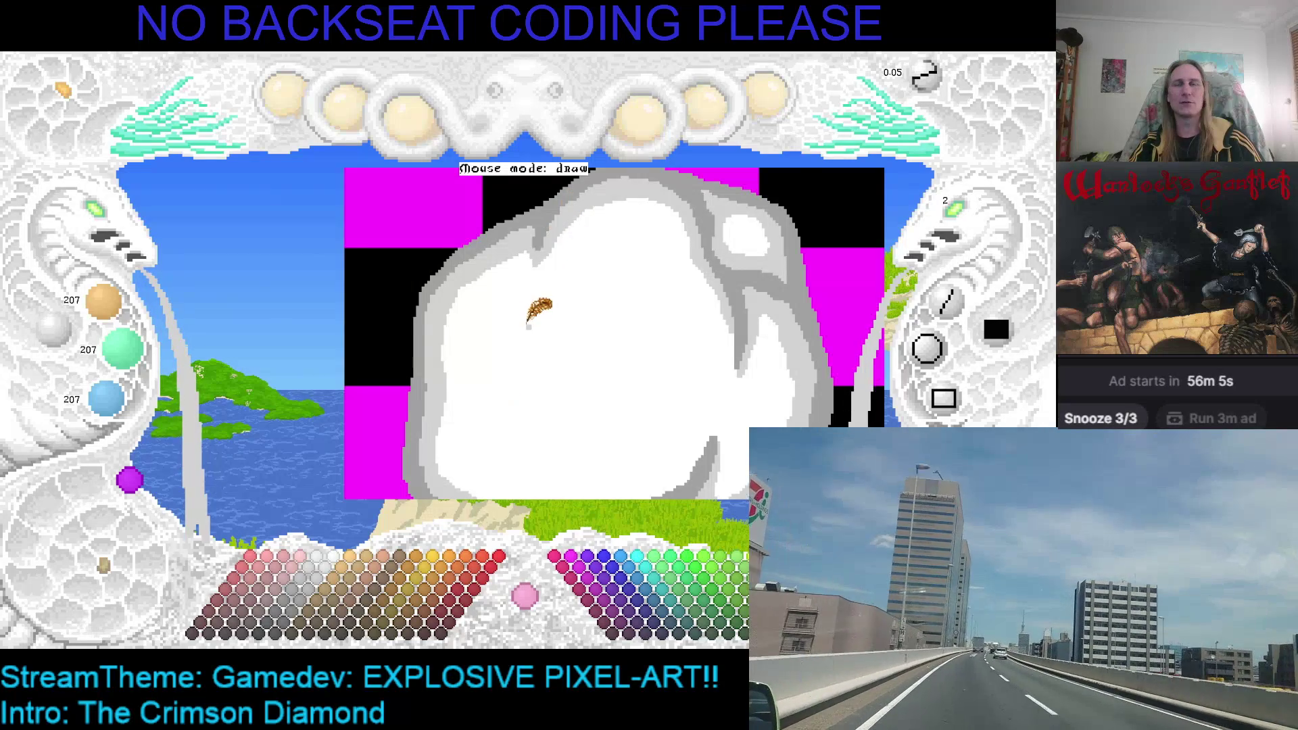
Pan with the arrow keys over the big puff's lower part, the second puff, and back.
key(Left)
key(Left)
key(Down)
key(Right)
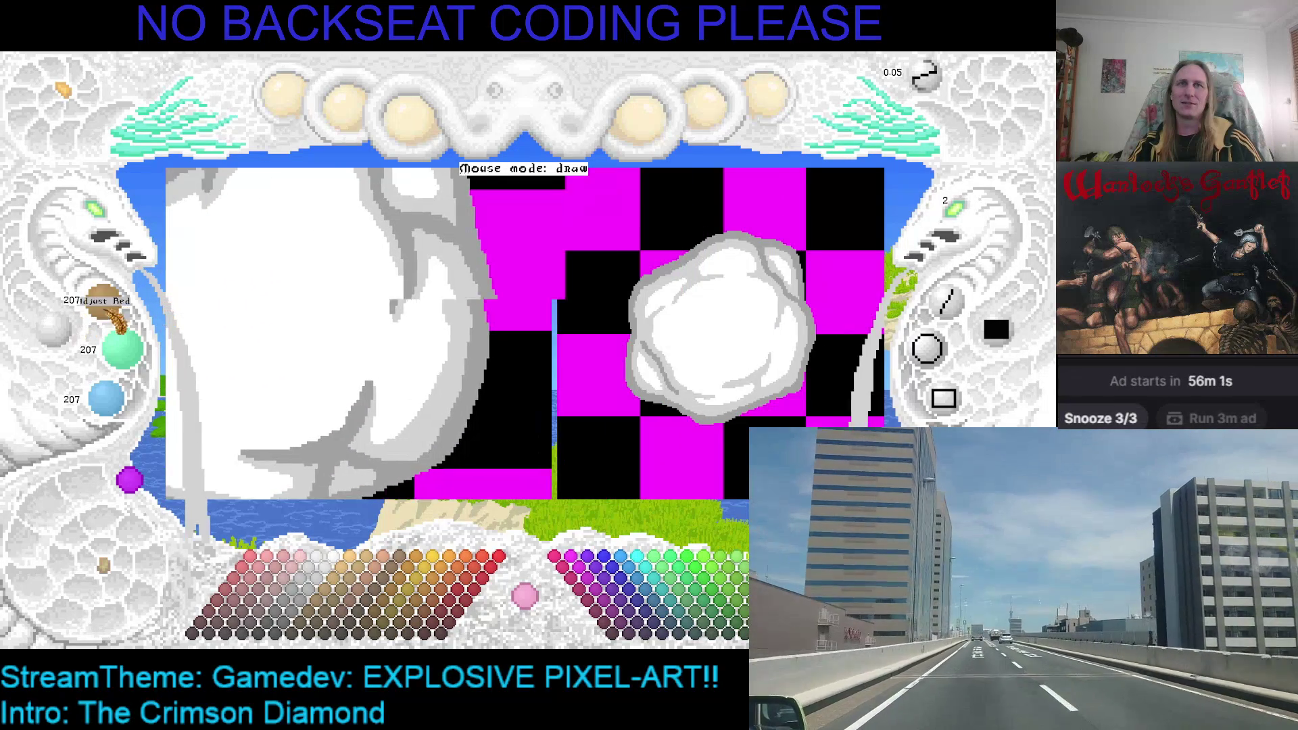
key(Left)
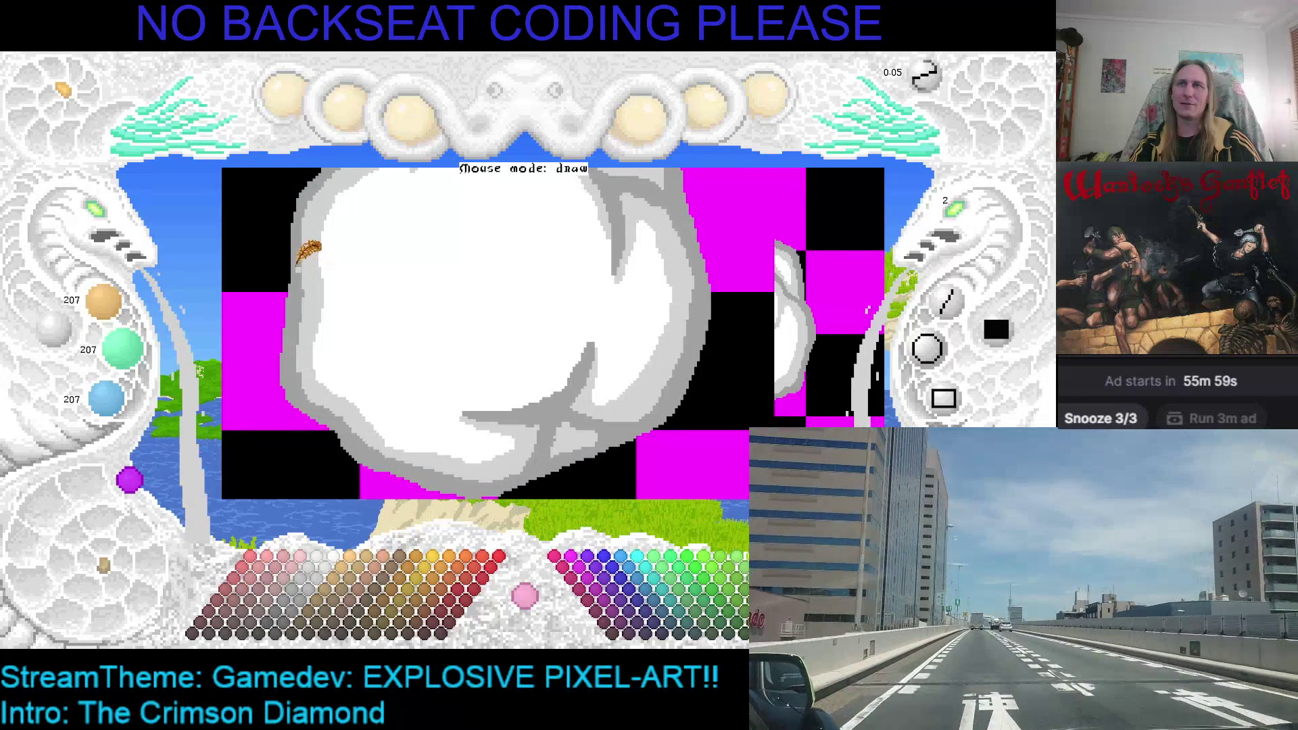
Paint a grey crease across the puff's middle and shade its left edge grey.
drag(300, 269, 349, 358)
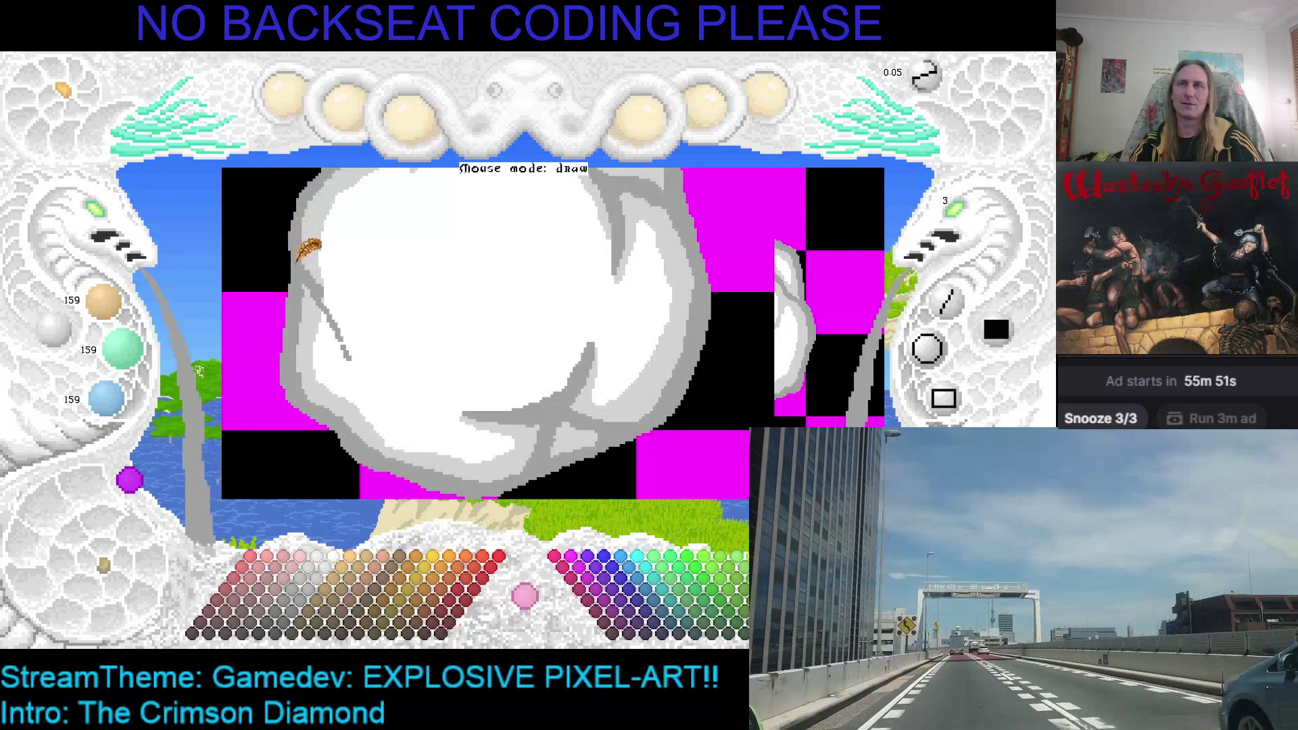
mouse_move(304, 278)
mouse_down()
mouse_move(344, 346)
mouse_move(351, 403)
mouse_up()
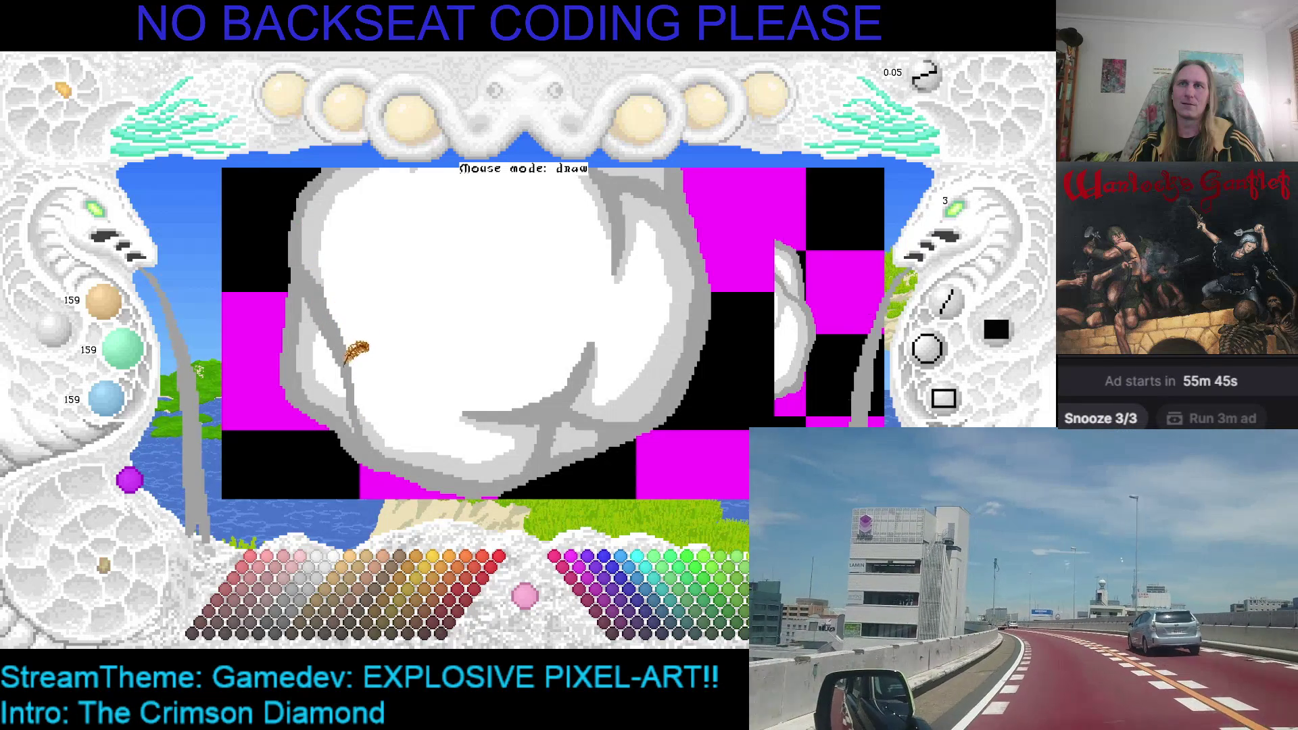
drag(414, 333, 523, 328)
Sample the lighter and darker greys from the puff edges and reduce the brush size to 2.
right_click(422, 329)
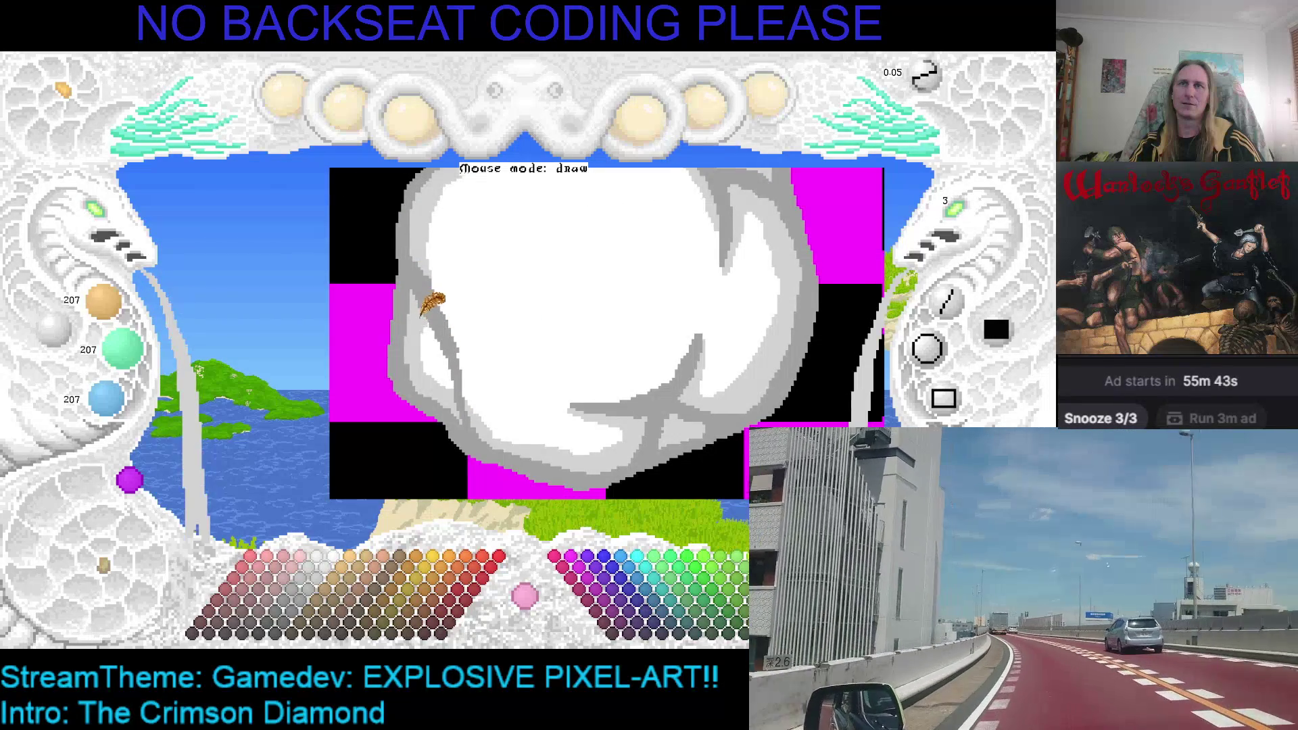
right_click(459, 363)
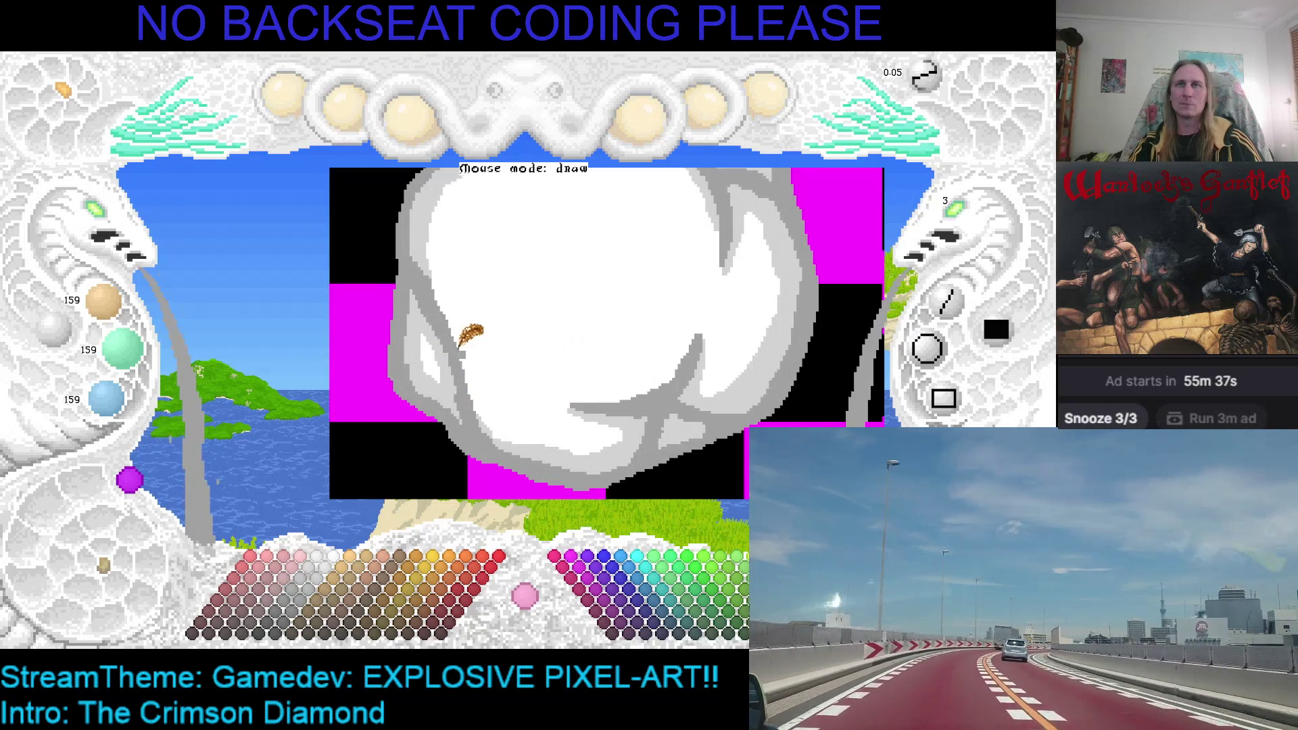
right_click(441, 372)
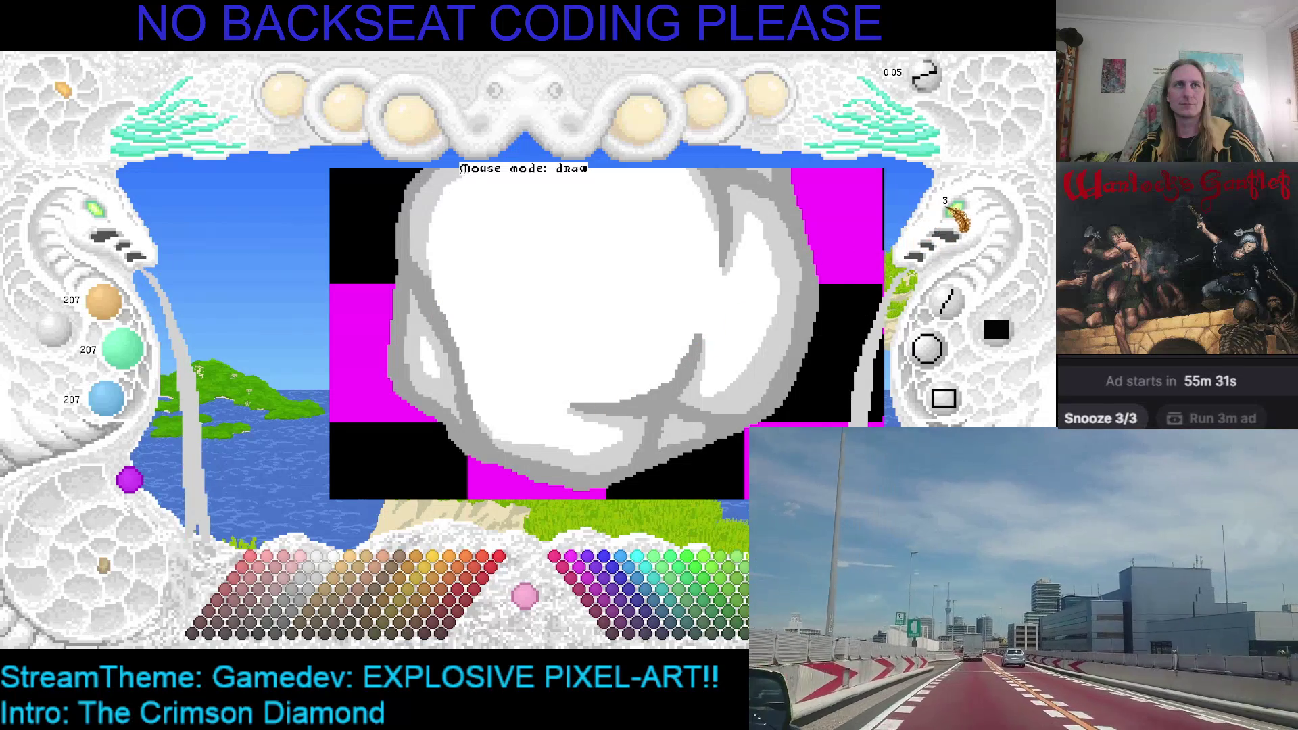
click(956, 210)
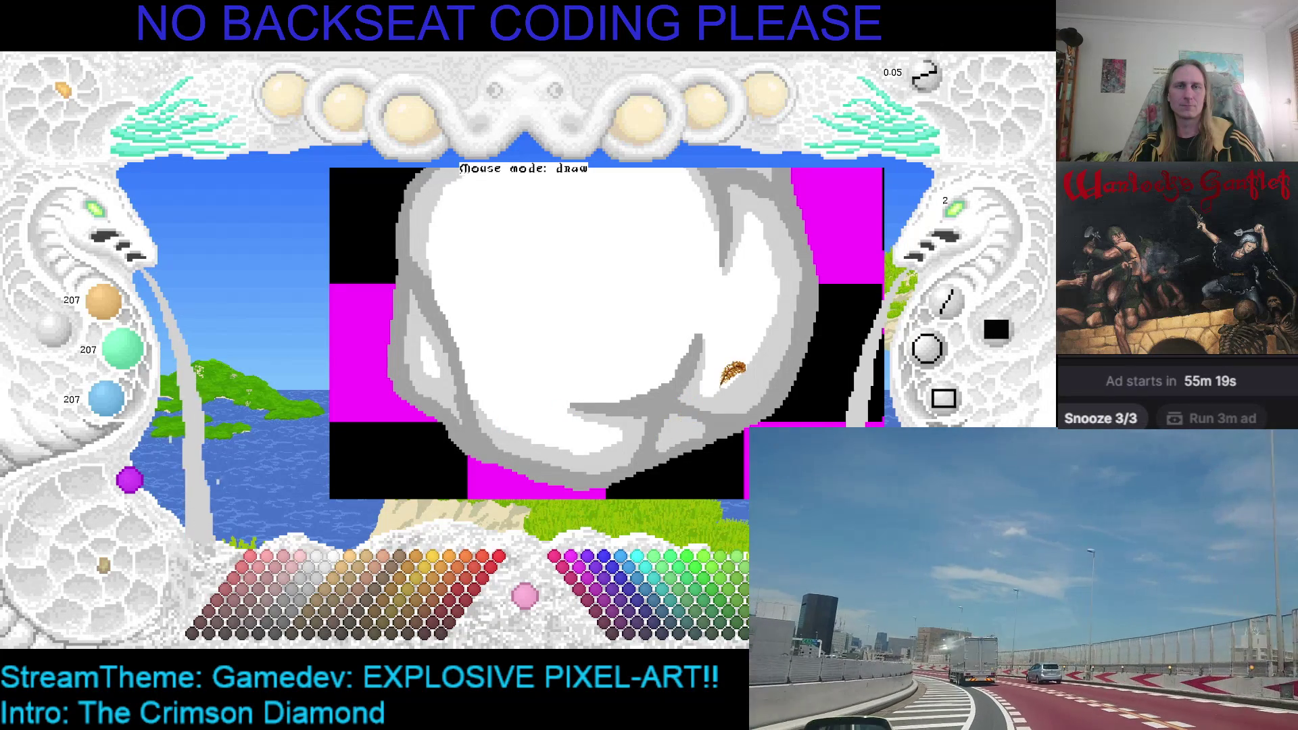
Save the shaded puff artwork and pan the canvas right and up.
key(ctrl+s)
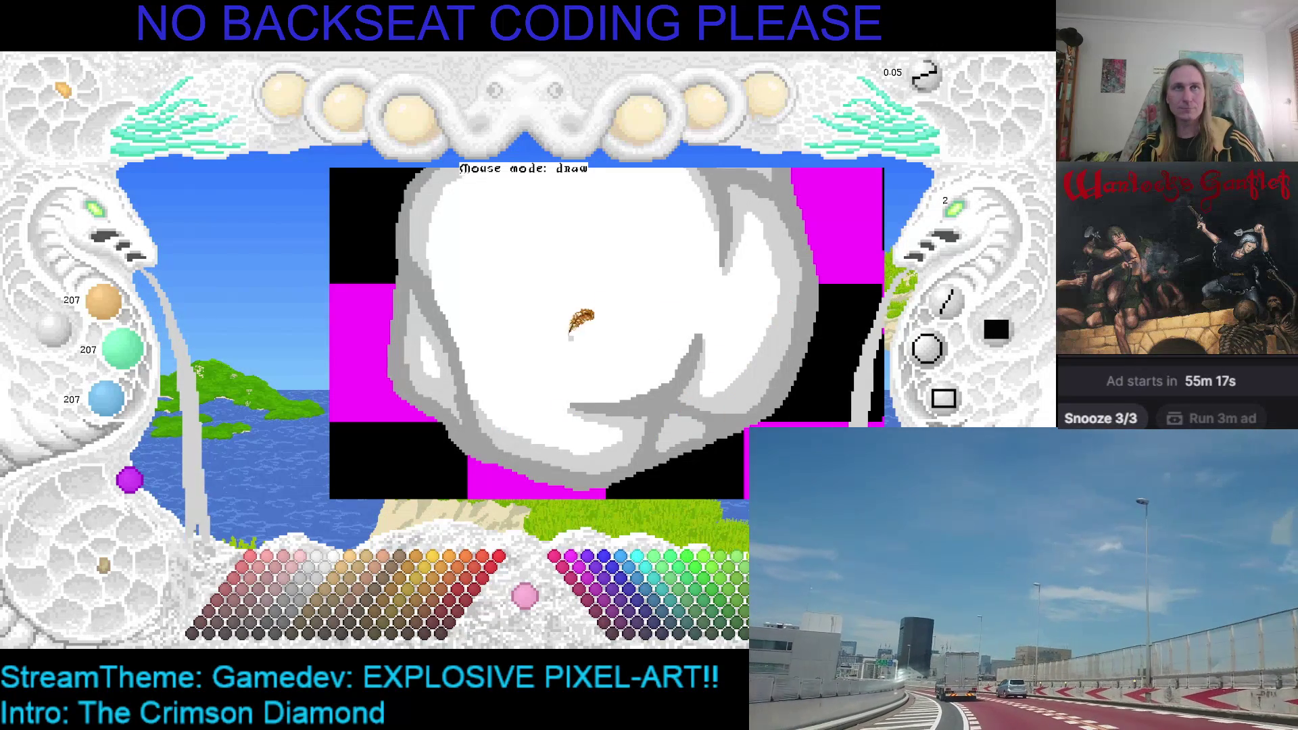
key(Right)
key(Up)
key(Right)
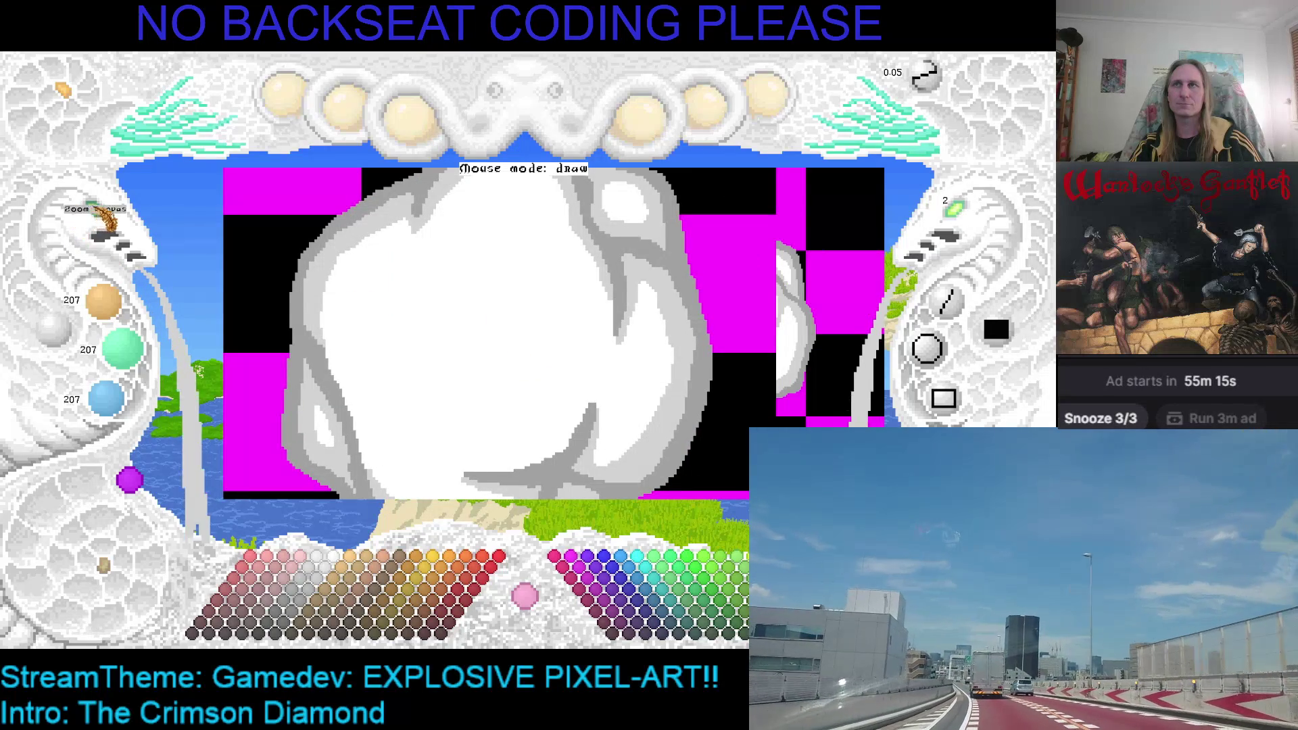
Zoom out with the Zoom Canvas snake head to view both smoke puffs.
click(105, 223)
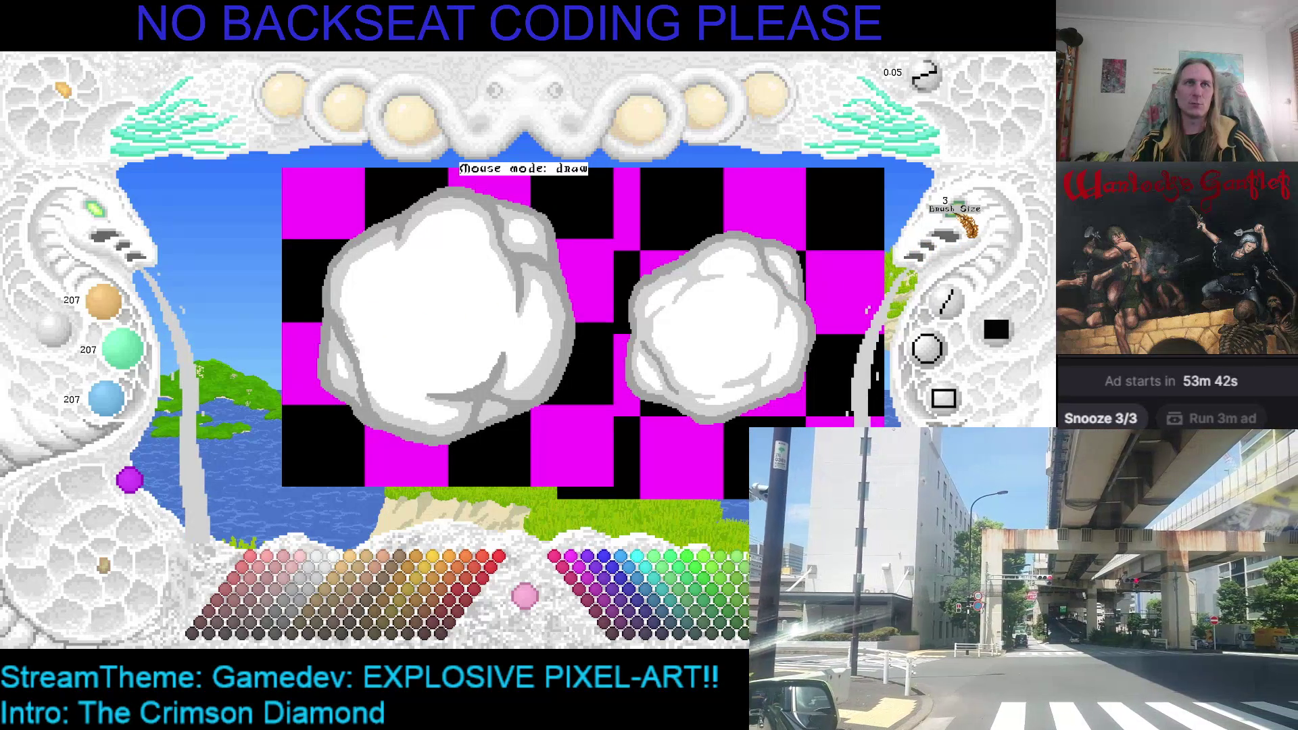
Zoom into the left cloud and sample its lighter grey.
scroll(449, 325, up, 1)
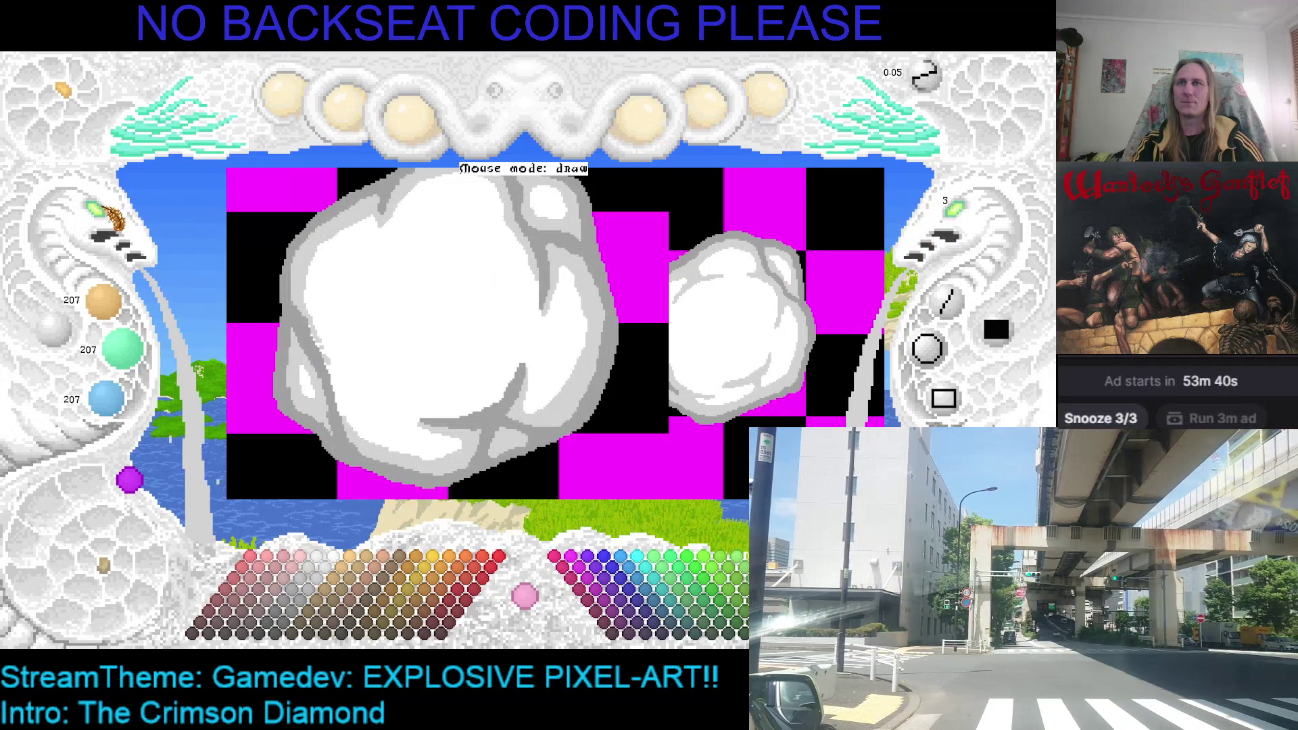
scroll(223, 291, up, 2)
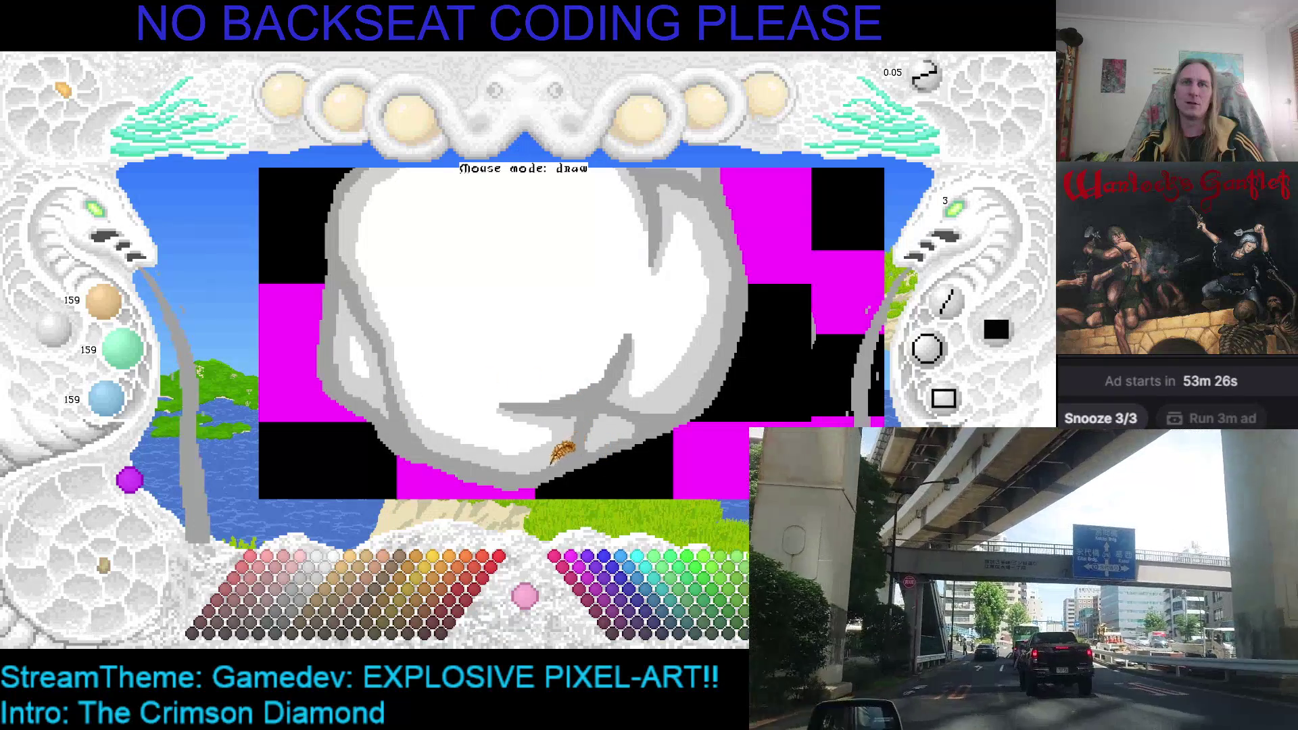
scroll(530, 339, up, 2)
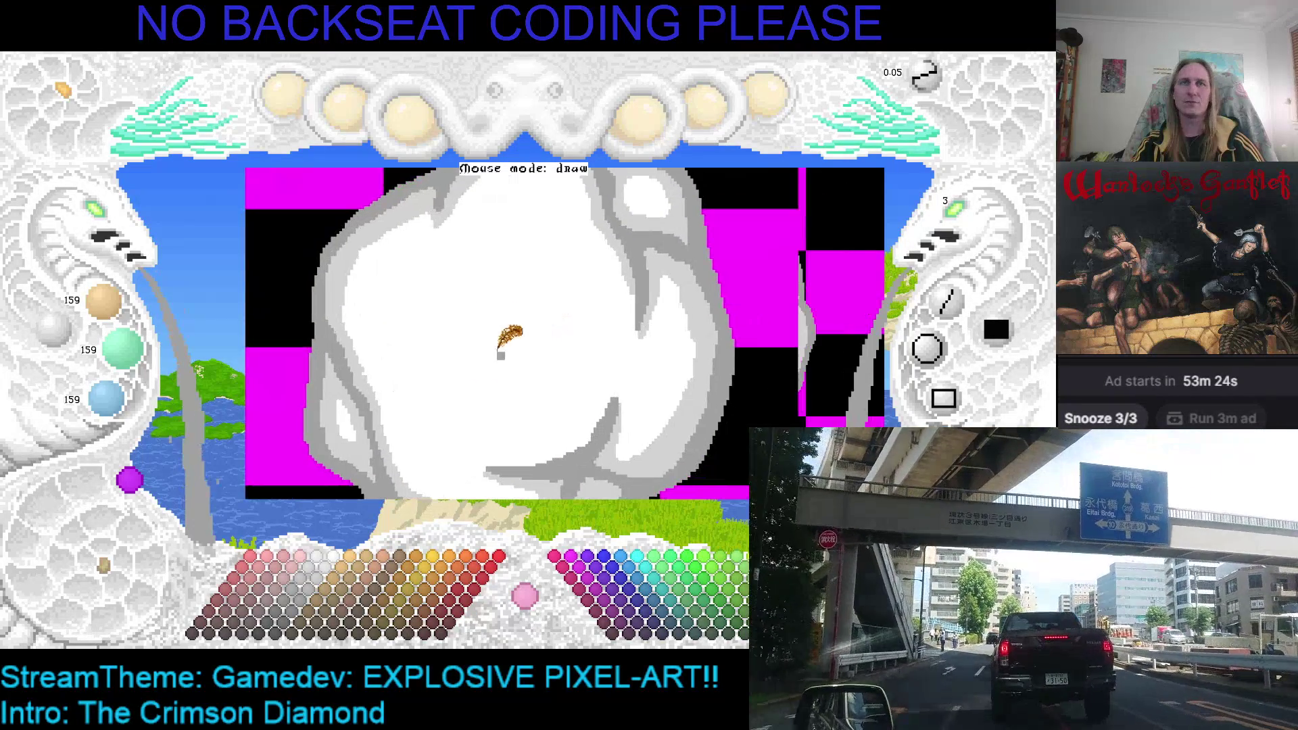
right_click(616, 243)
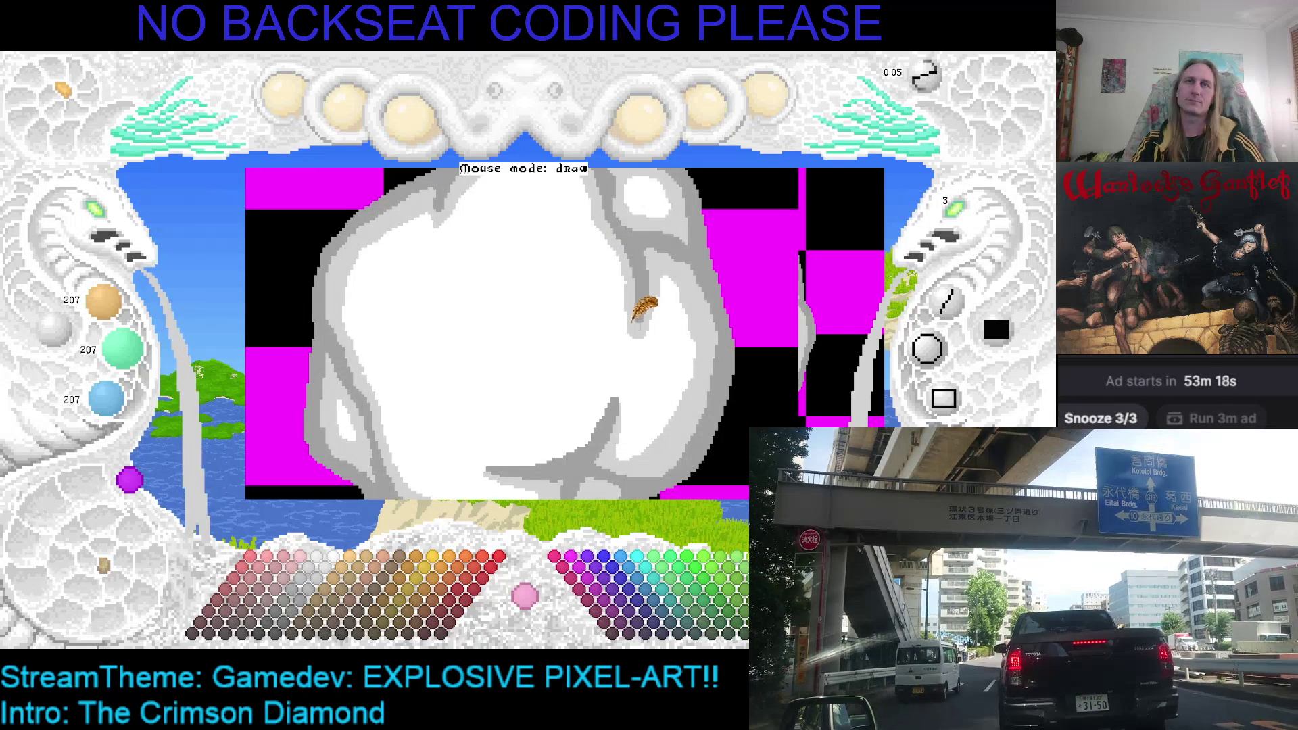
Adjust the zoom, save the edited cloud artwork, and zoom out to the whole left cloud.
scroll(628, 331, down, 2)
scroll(587, 363, up, 2)
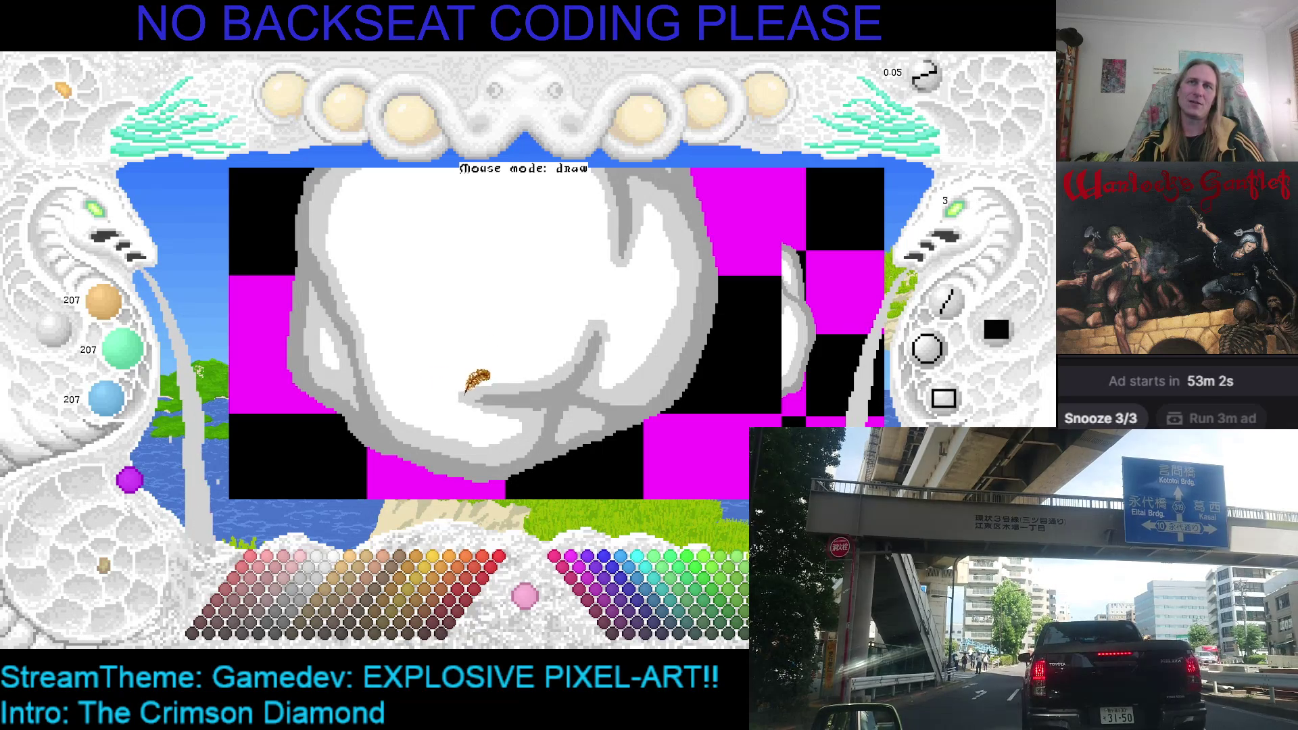
scroll(968, 209, down, 1)
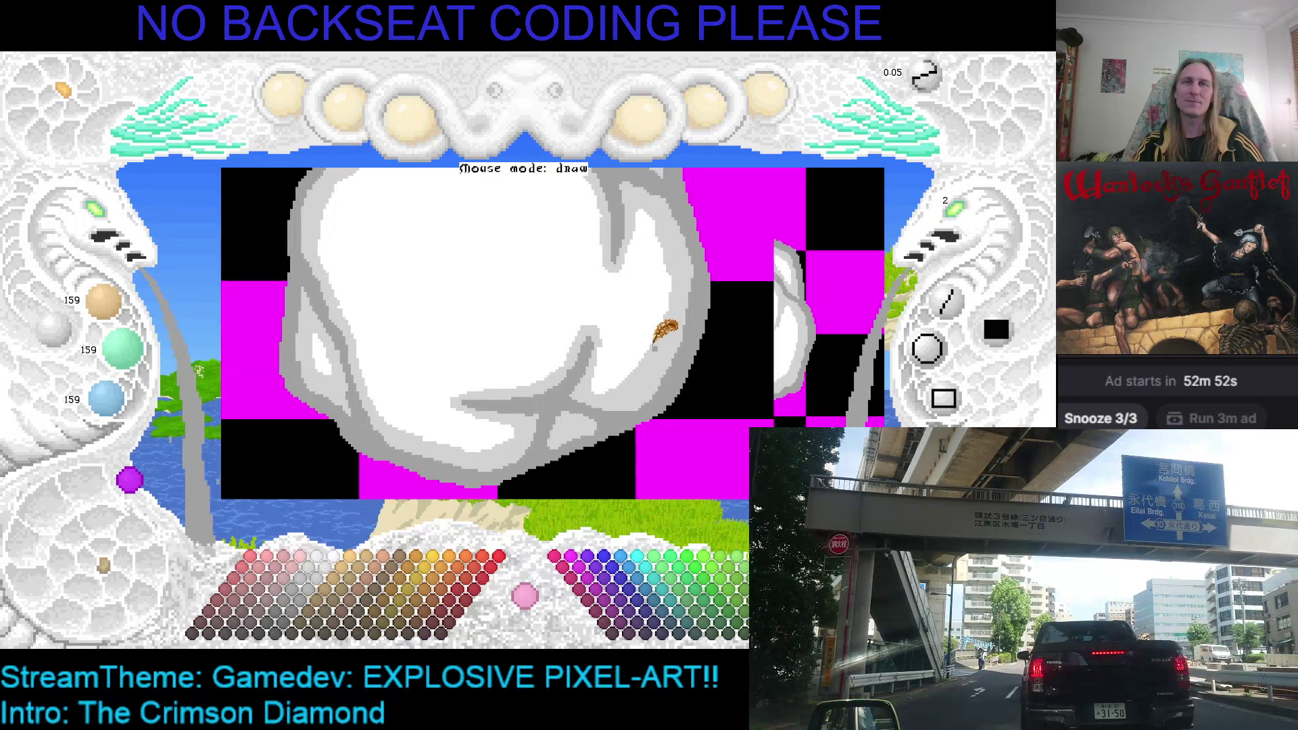
key(ctrl+s)
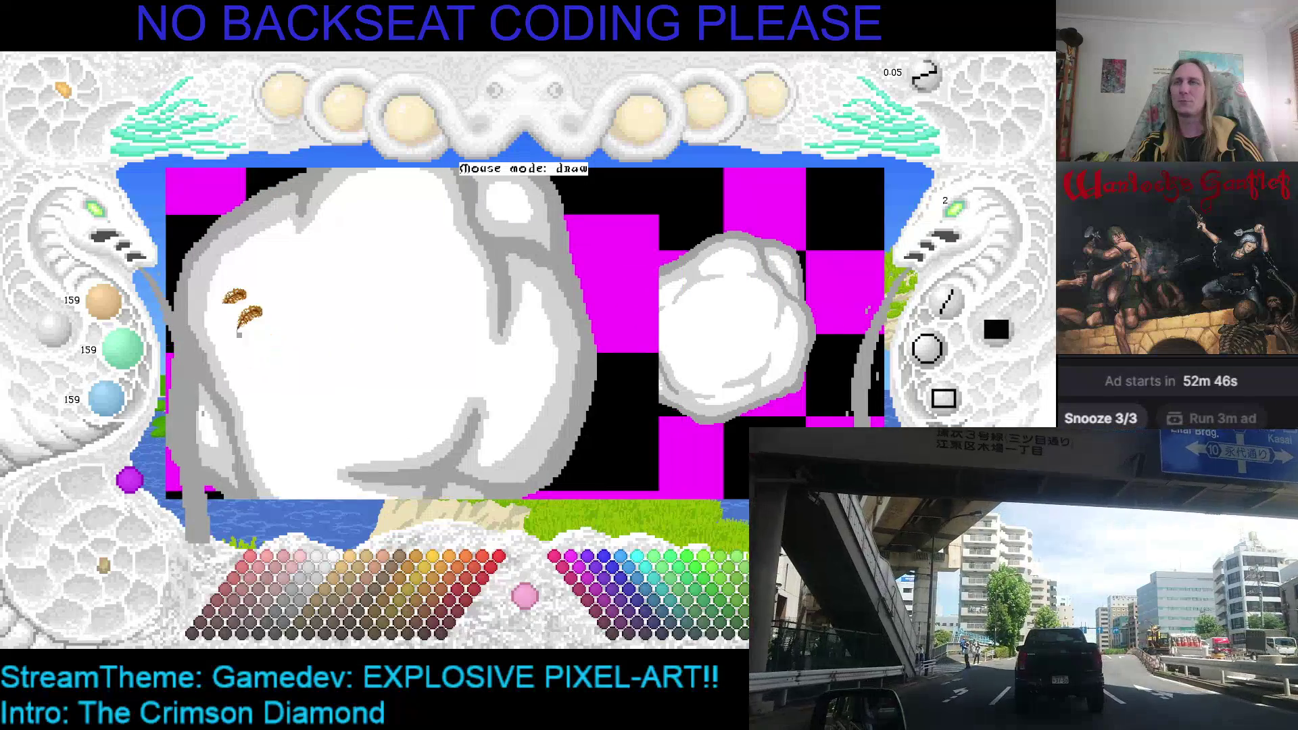
click(107, 216)
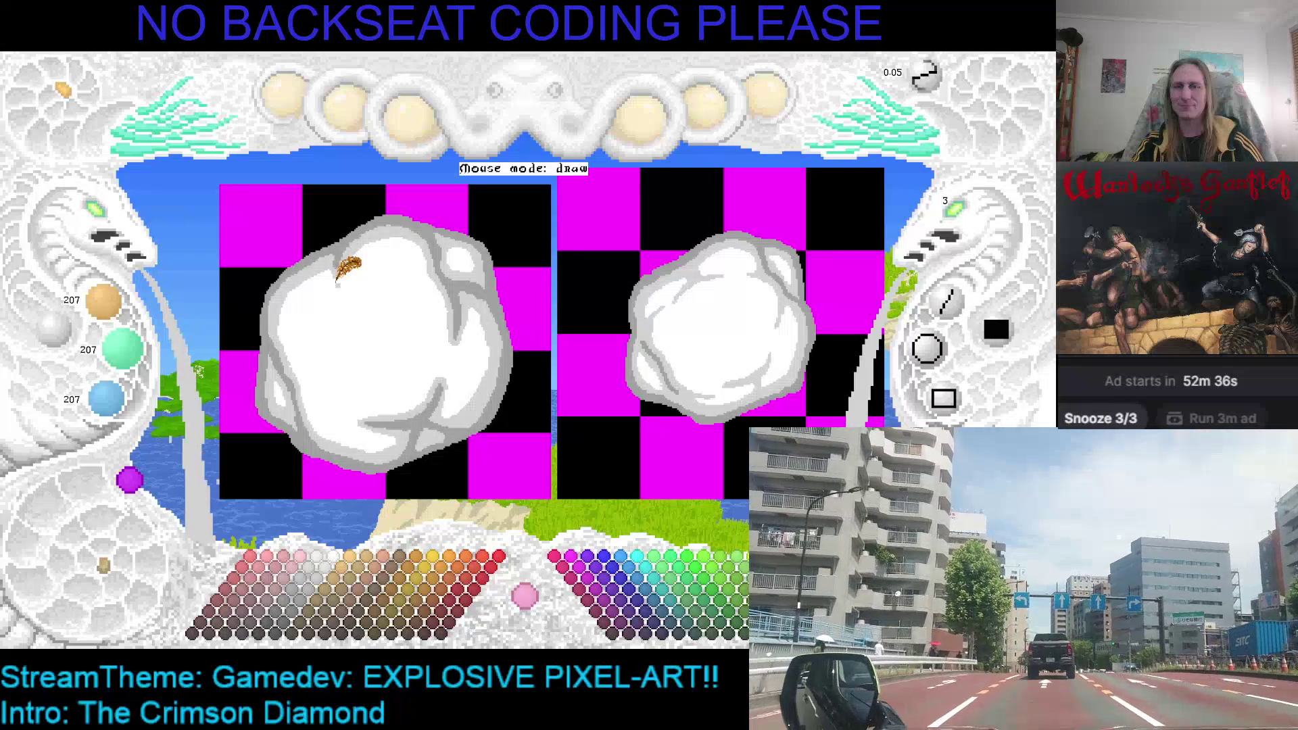
Add a thin grey stroke to the left cloud, zoom in on it, and advance a frame.
drag(336, 279, 330, 301)
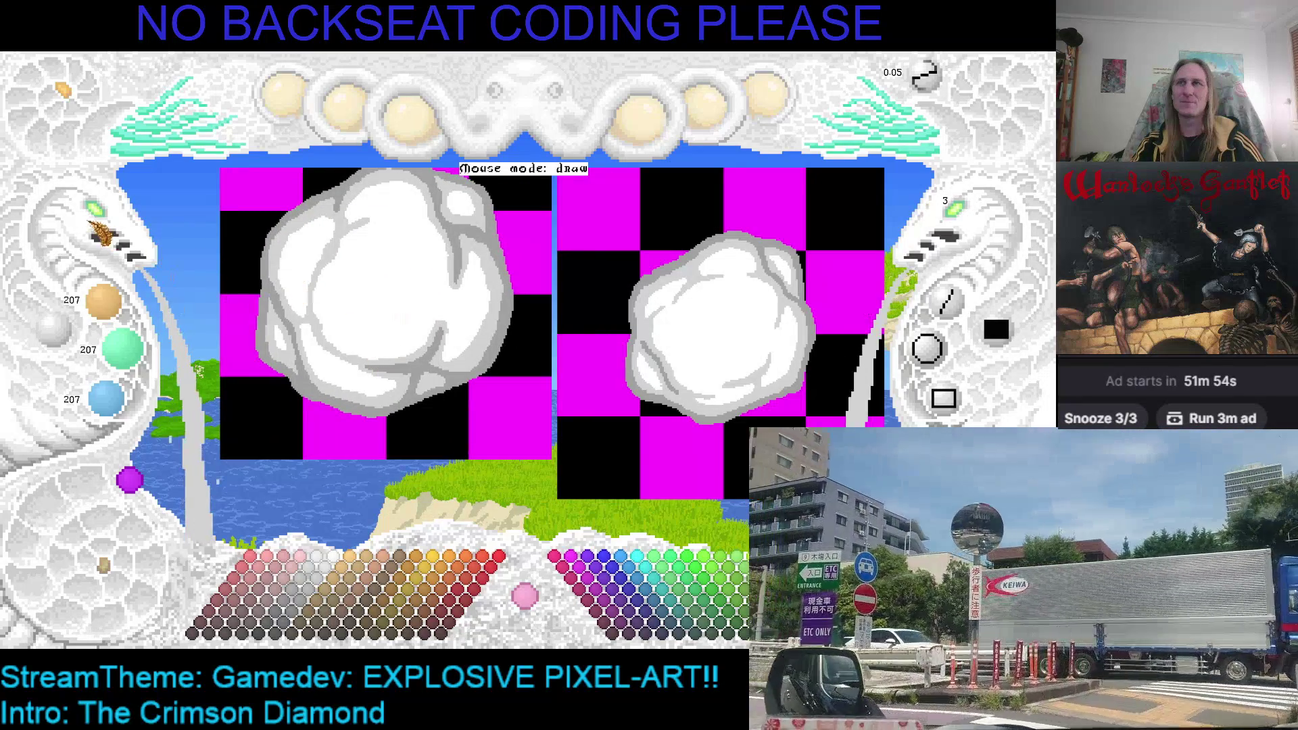
click(100, 227)
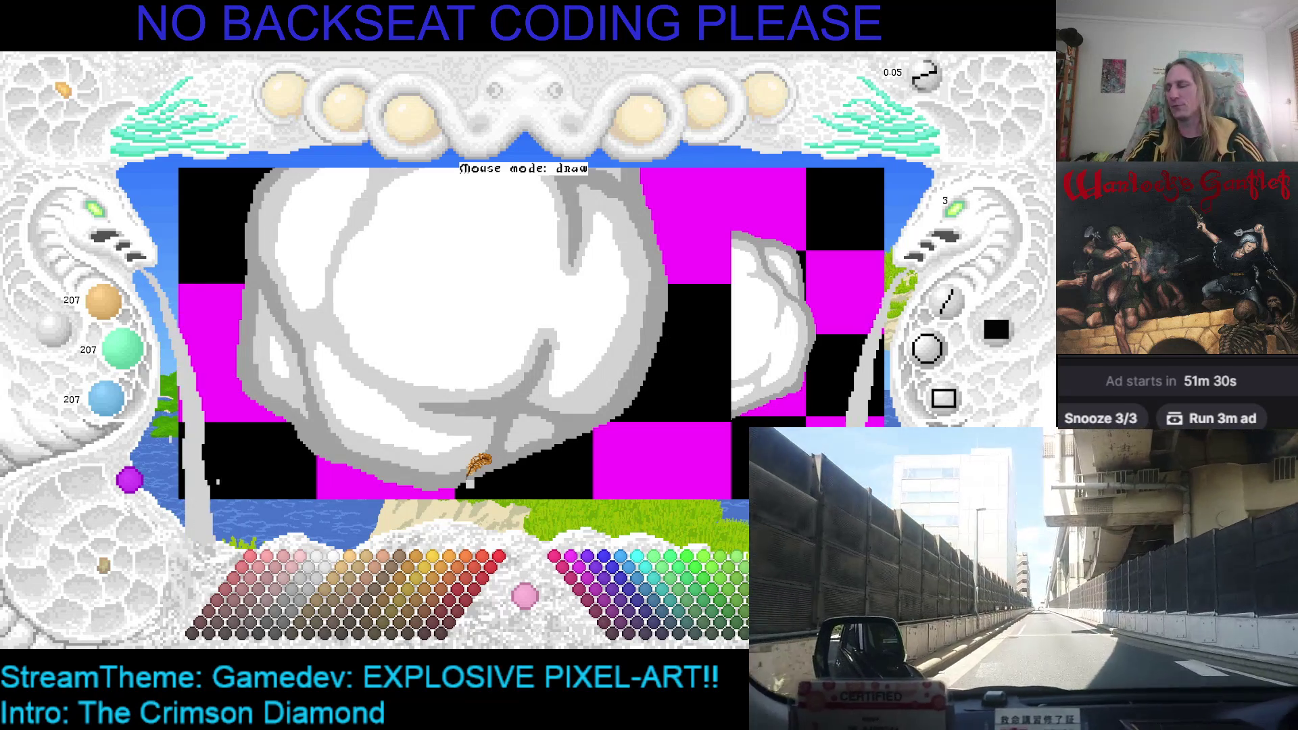
key(Right)
key(Right)
key(Right)
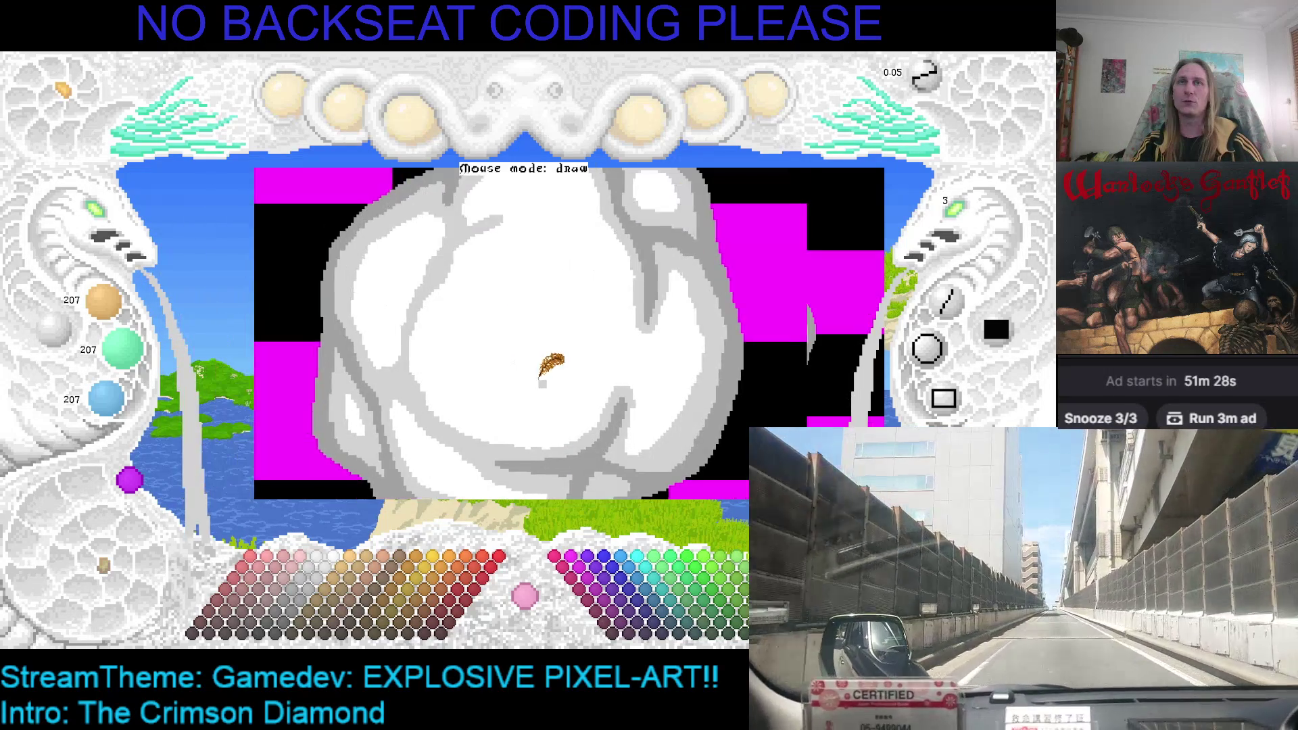
Switch to another puff animation frame, recentre the zoomed view, and pick the cloud's white (255).
key(Right)
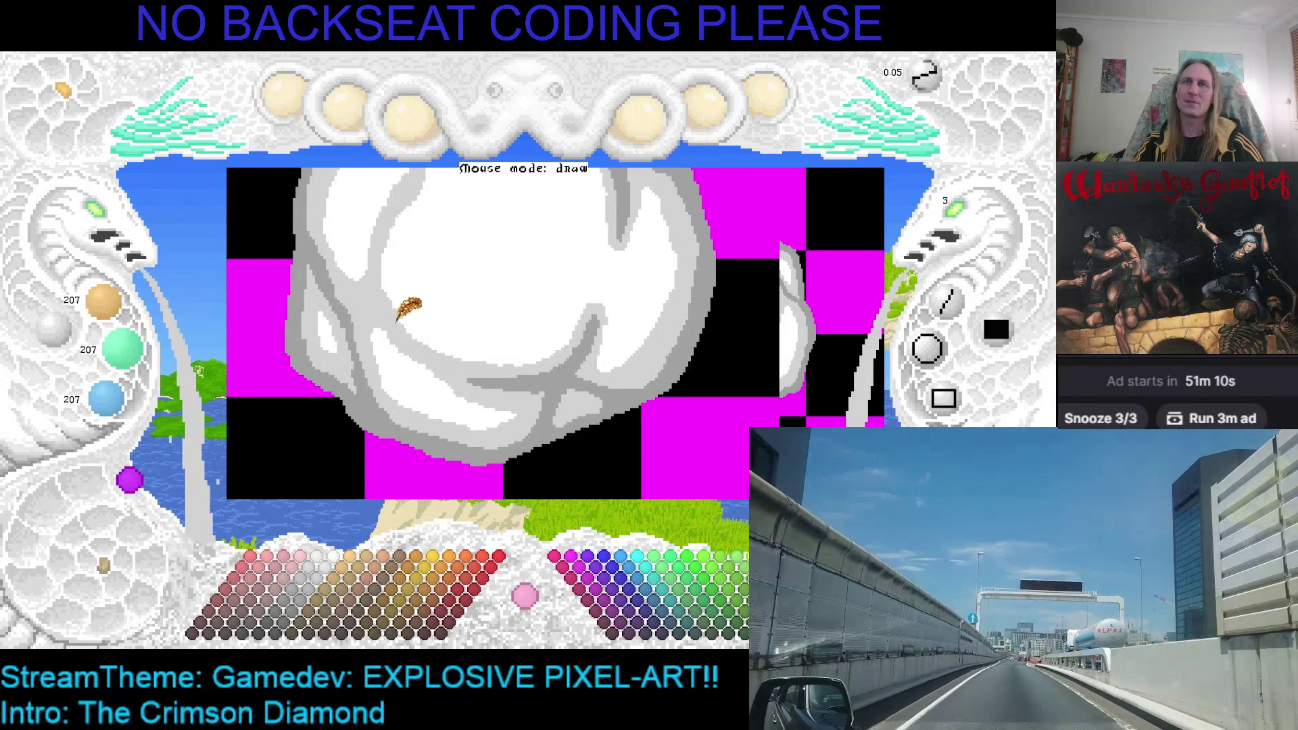
key(Right)
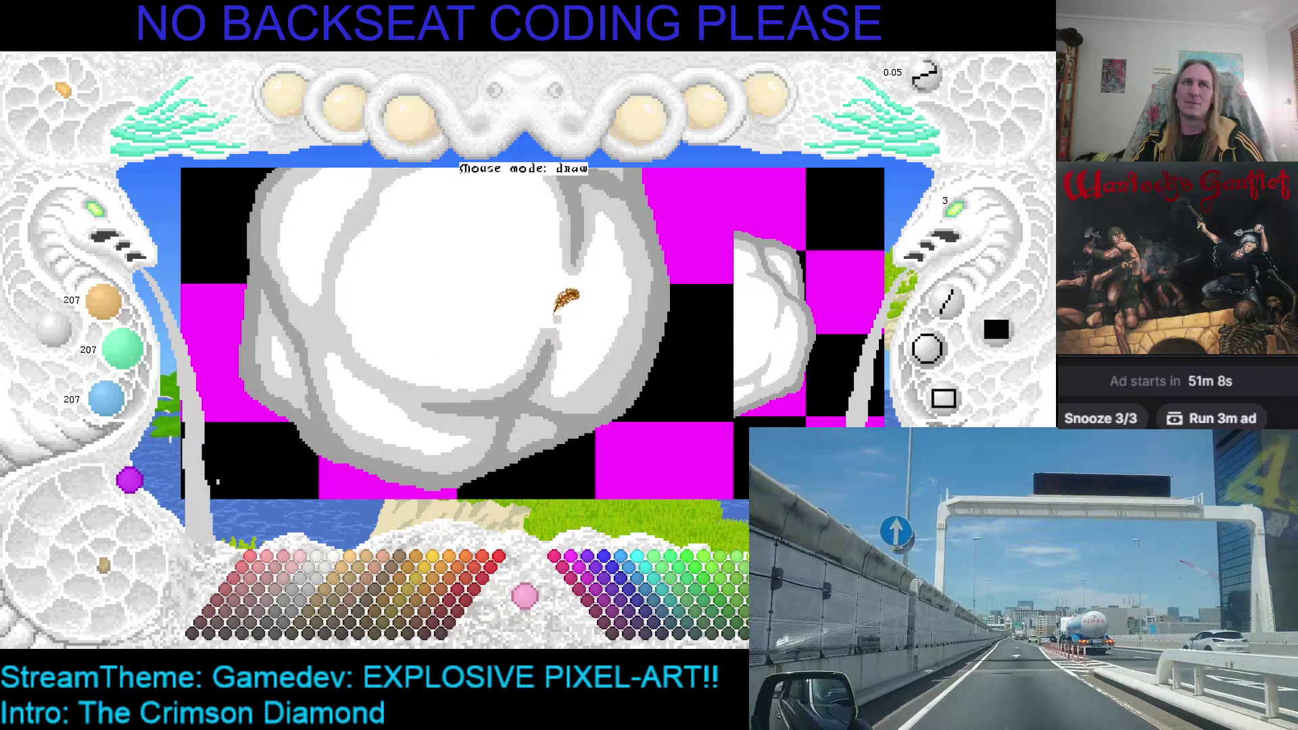
key(Left)
key(Up)
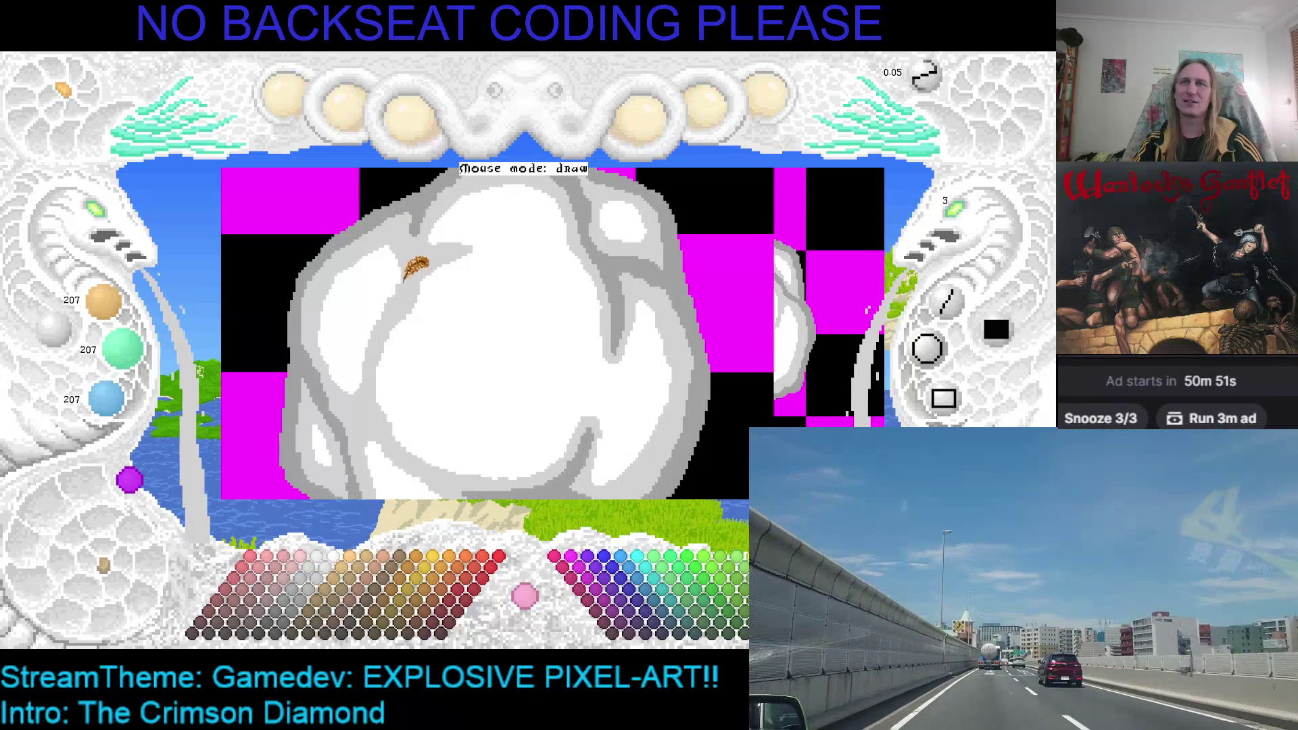
right_click(388, 275)
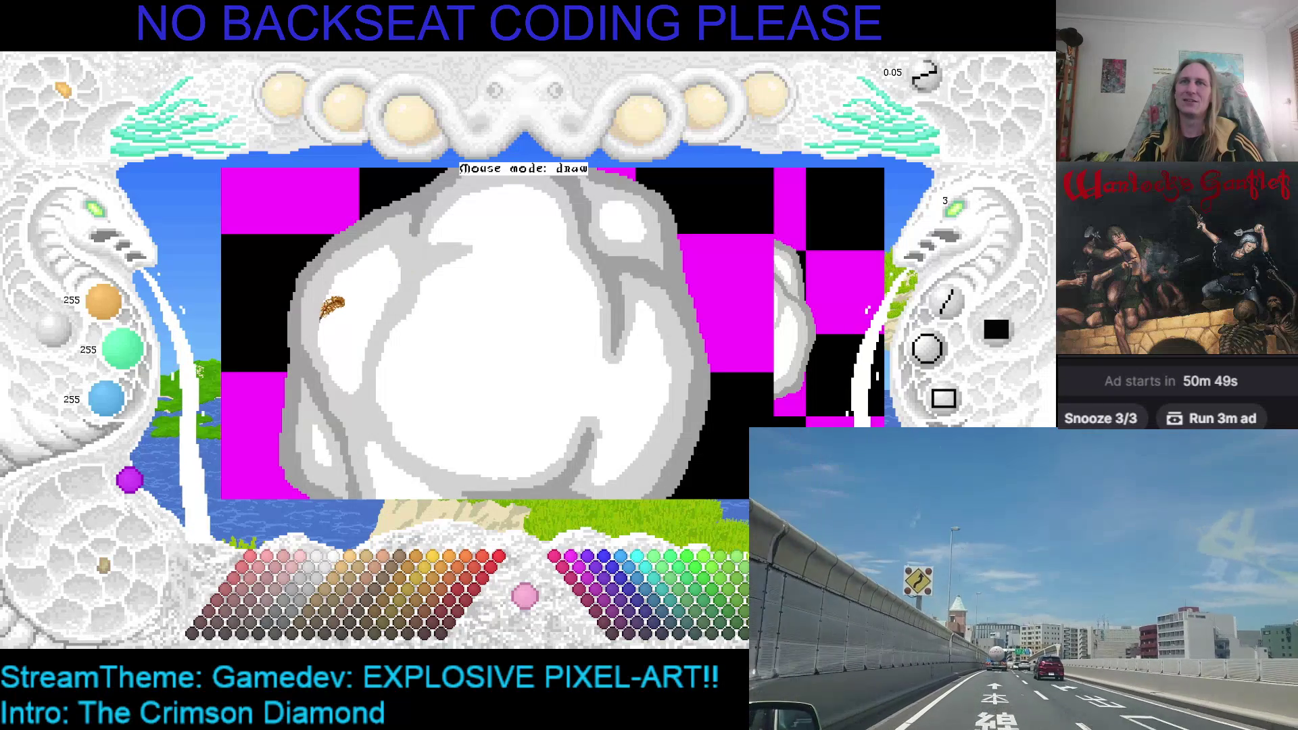
Sample the cloud's light gray (207) as drawing colour and scroll around the puff.
drag(447, 323, 409, 357)
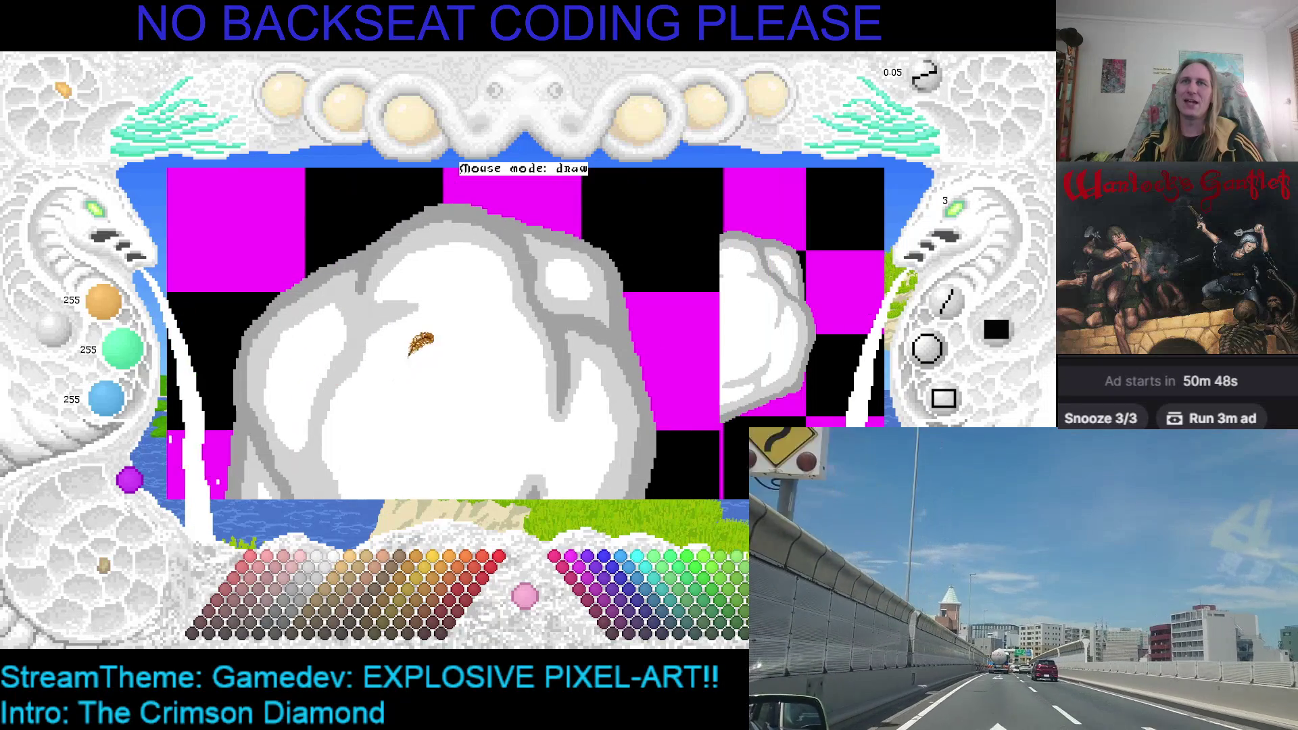
right_click(513, 307)
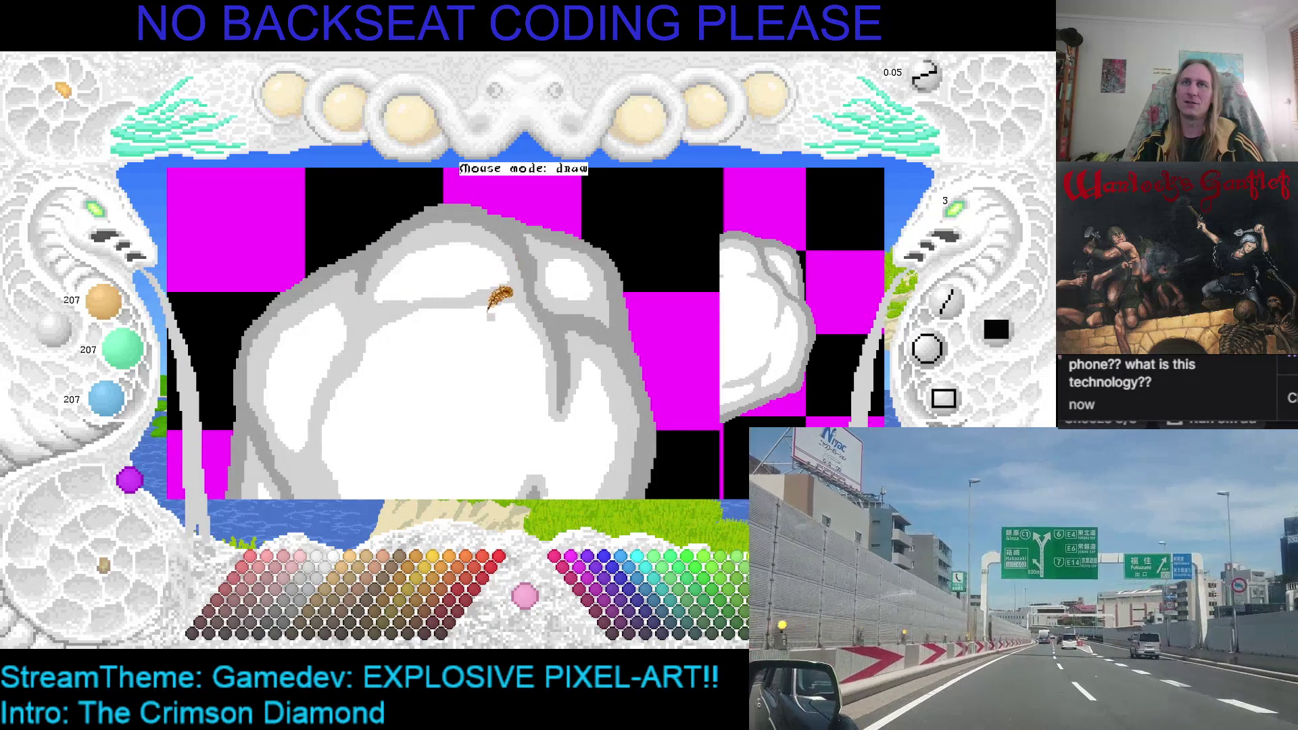
scroll(505, 270, down, 2)
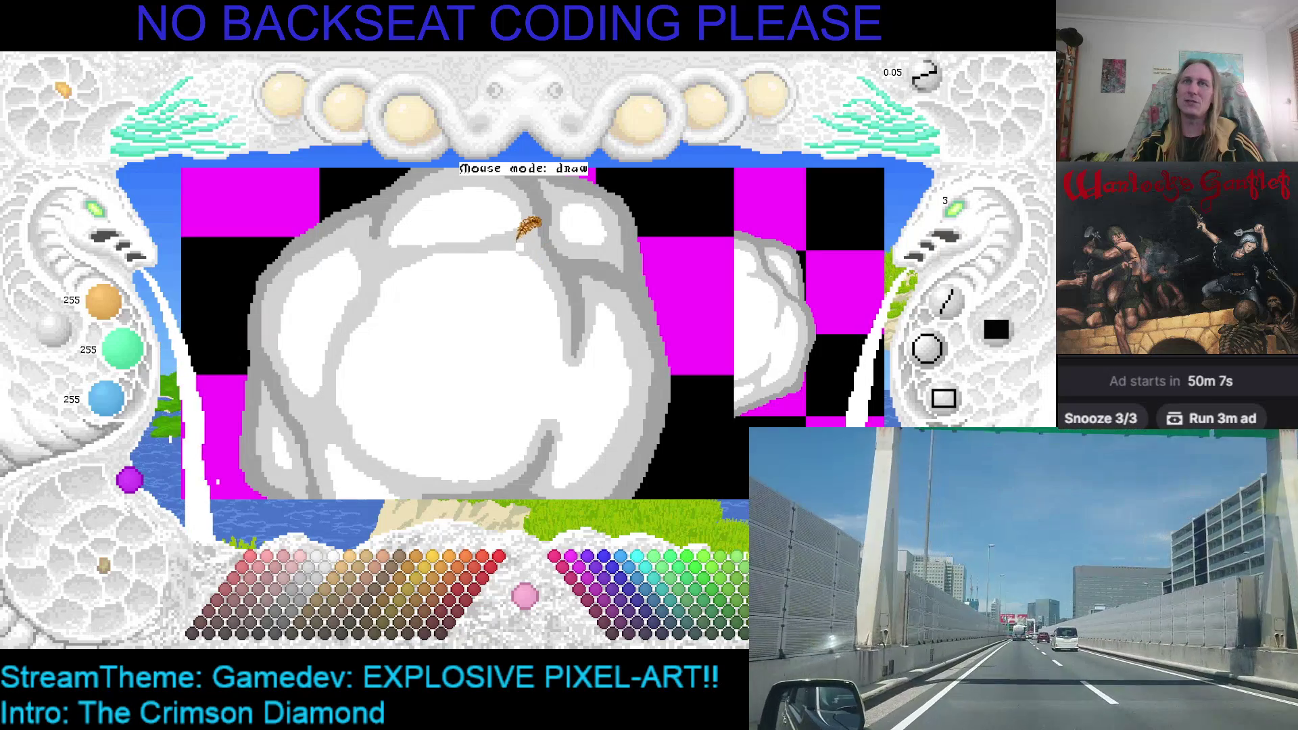
scroll(534, 304, down, 2)
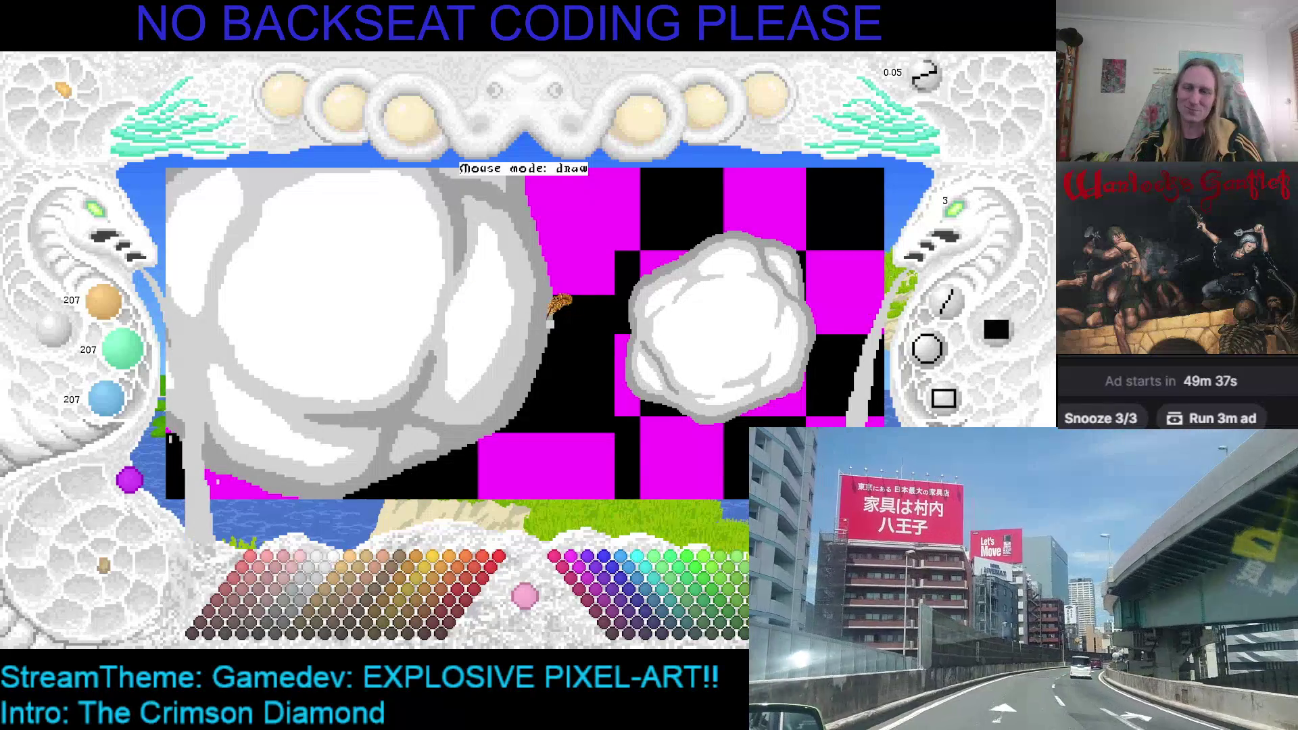
scroll(490, 304, up, 1)
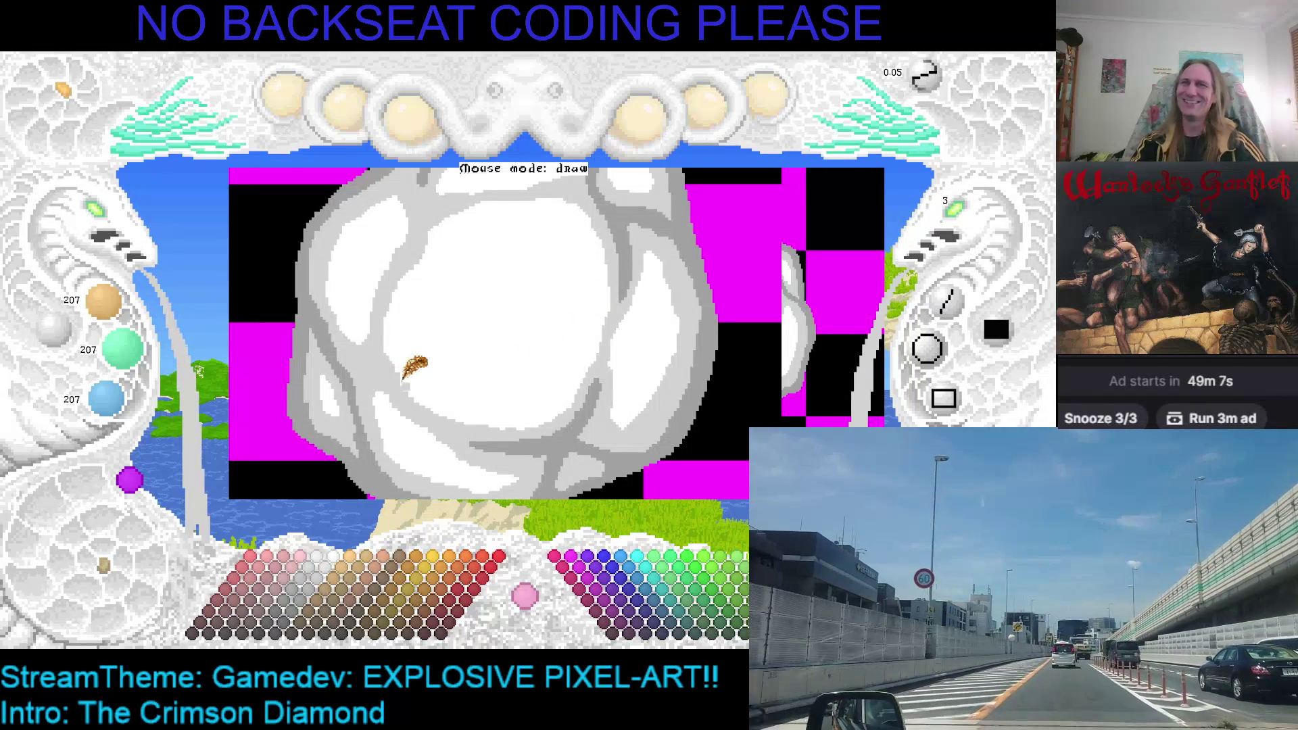
Drop the brush gray to 159 and paint darker creases over the left puff's lower part.
key(Left)
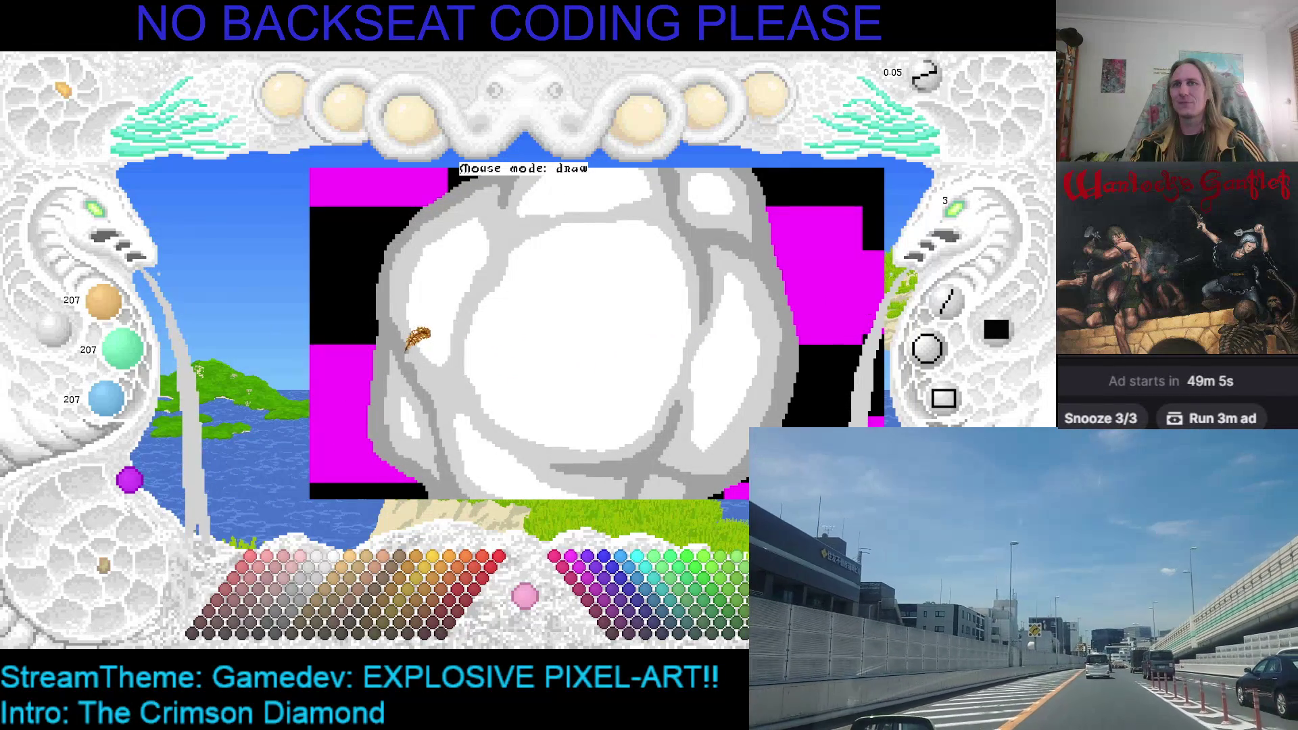
scroll(404, 350, down, 3)
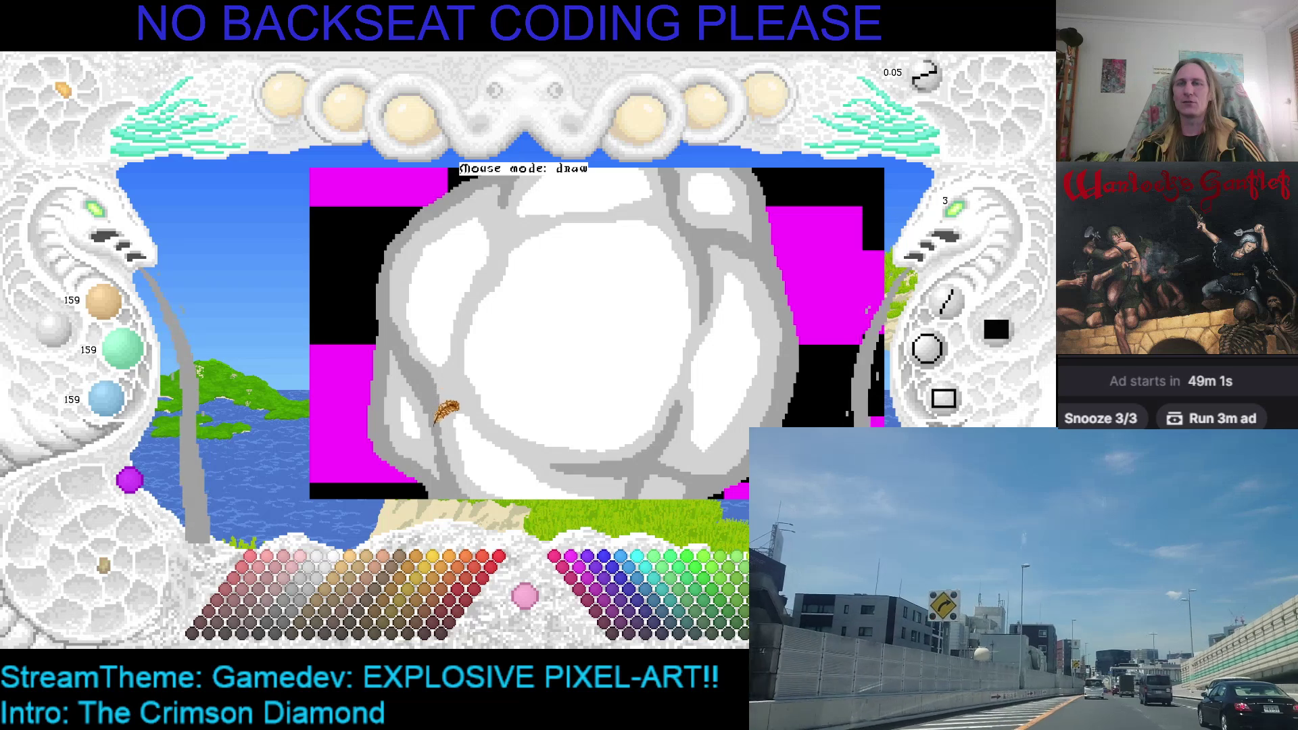
key(Left)
key(Down)
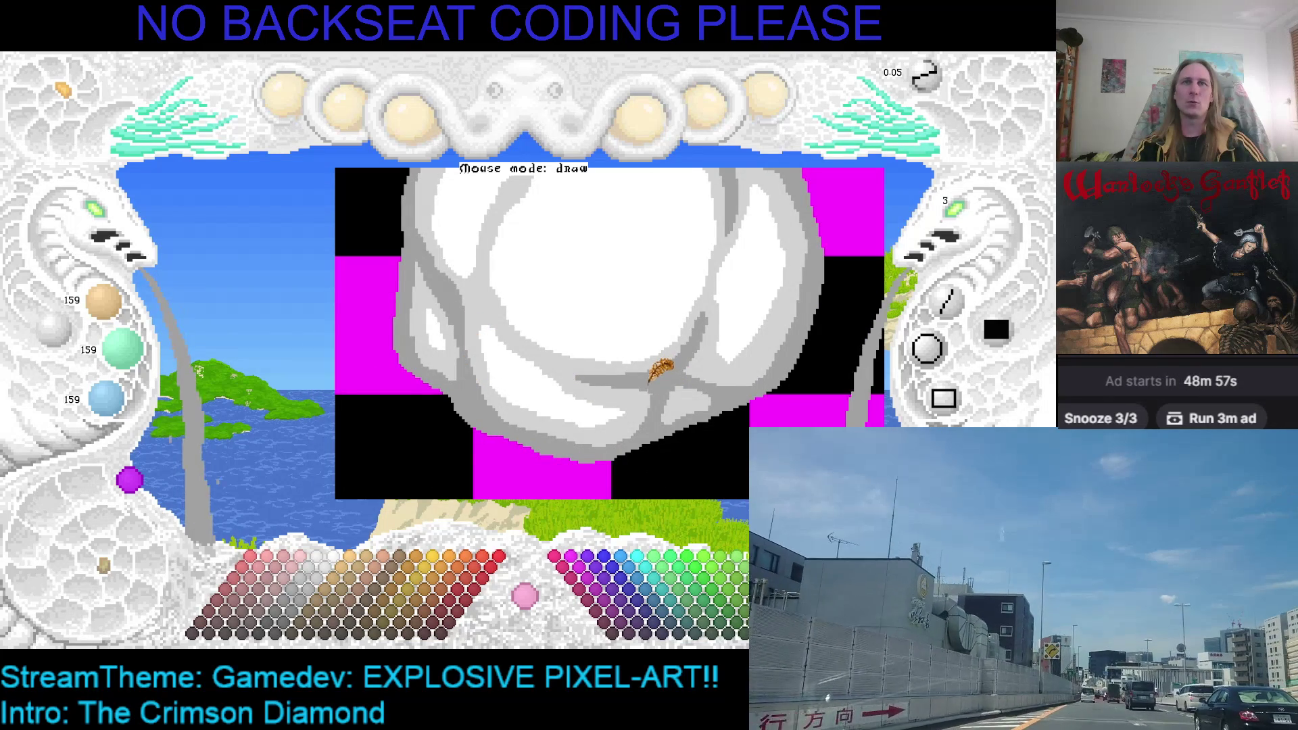
key(Right)
key(Up)
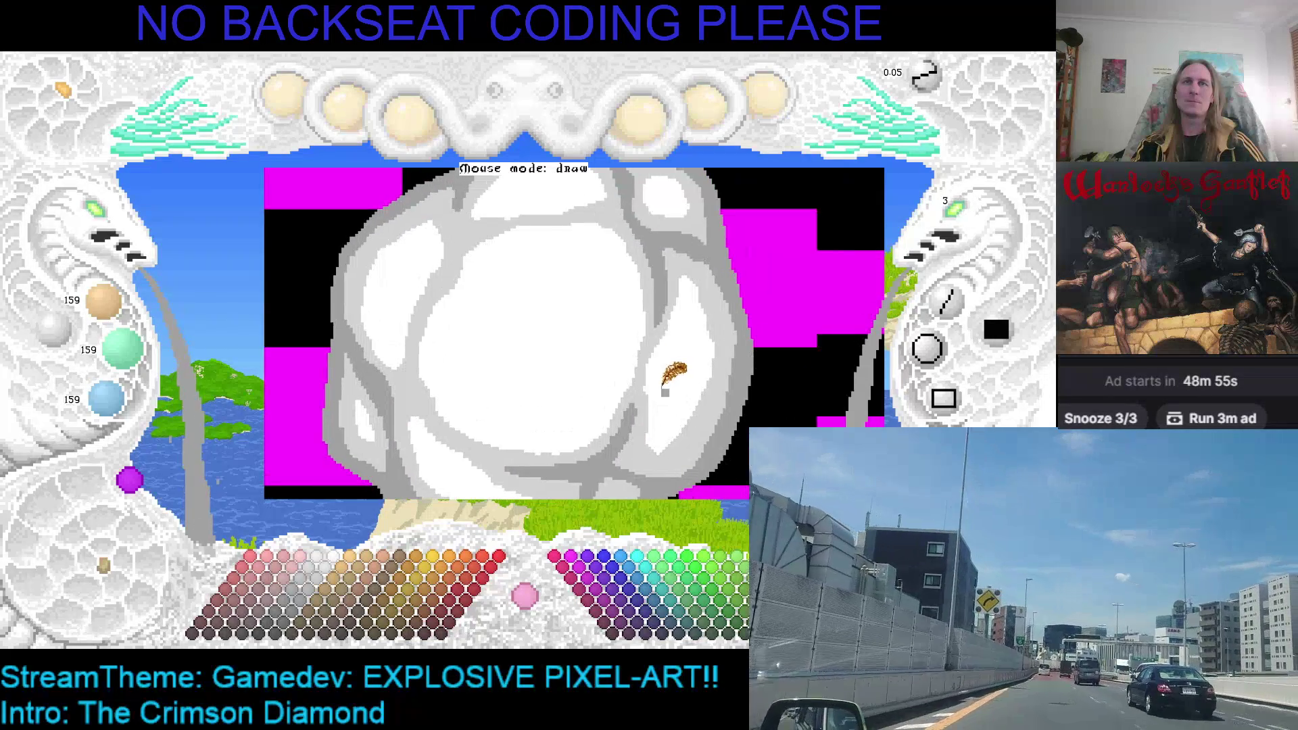
scroll(405, 291, down, 1)
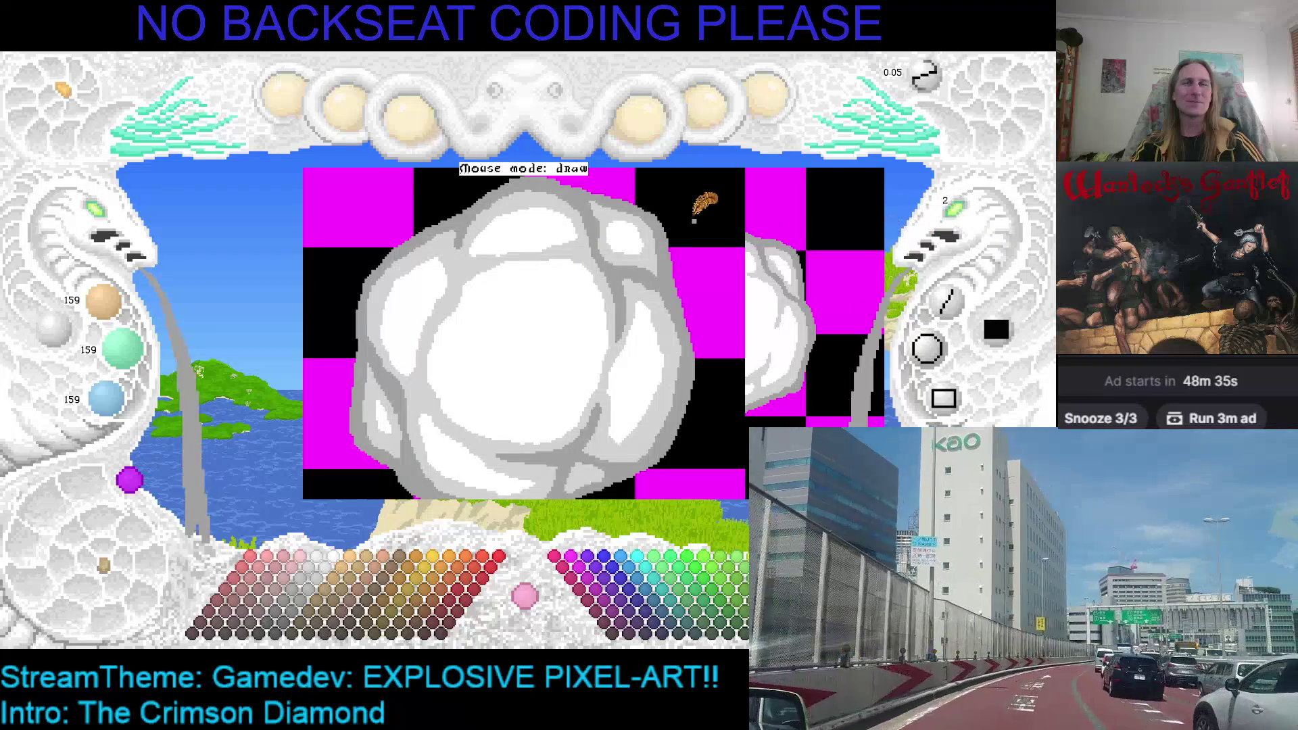
scroll(521, 230, up, 3)
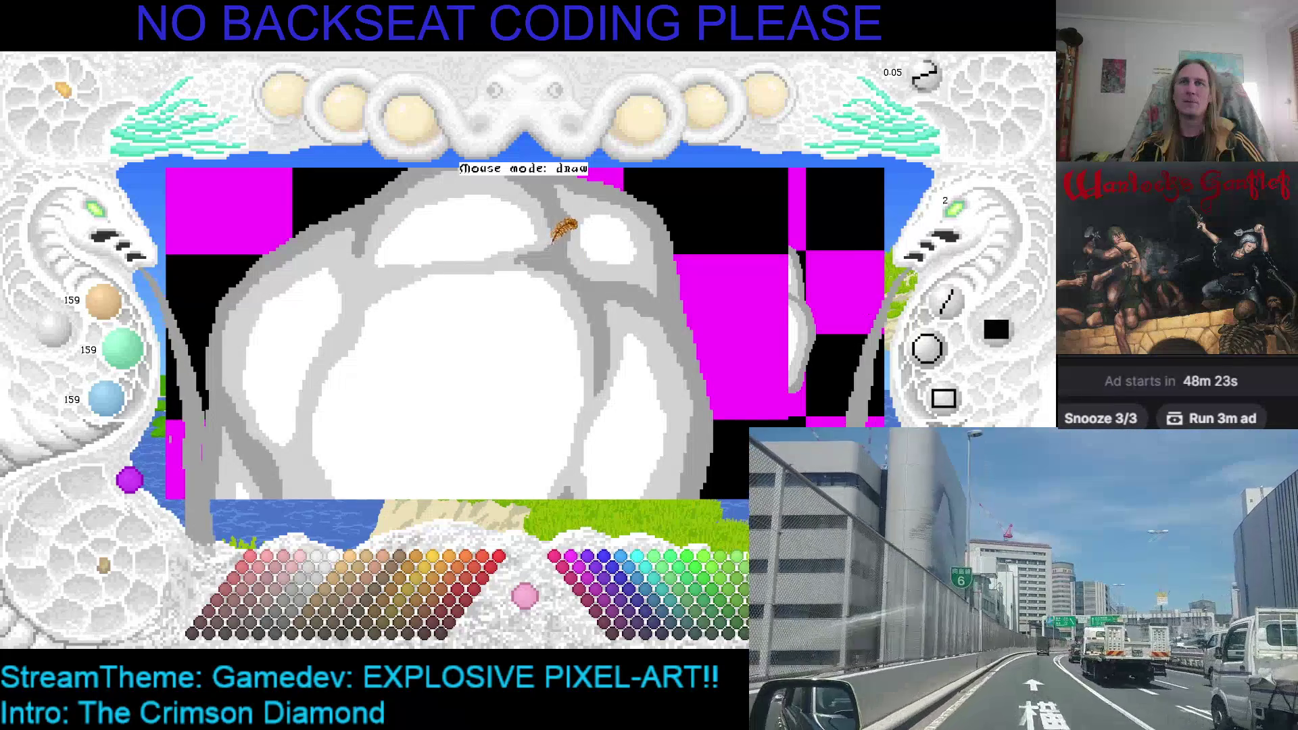
Zoom out to compare the shaded left puff with the right puff, then zoom back in.
key(Up)
key(Left)
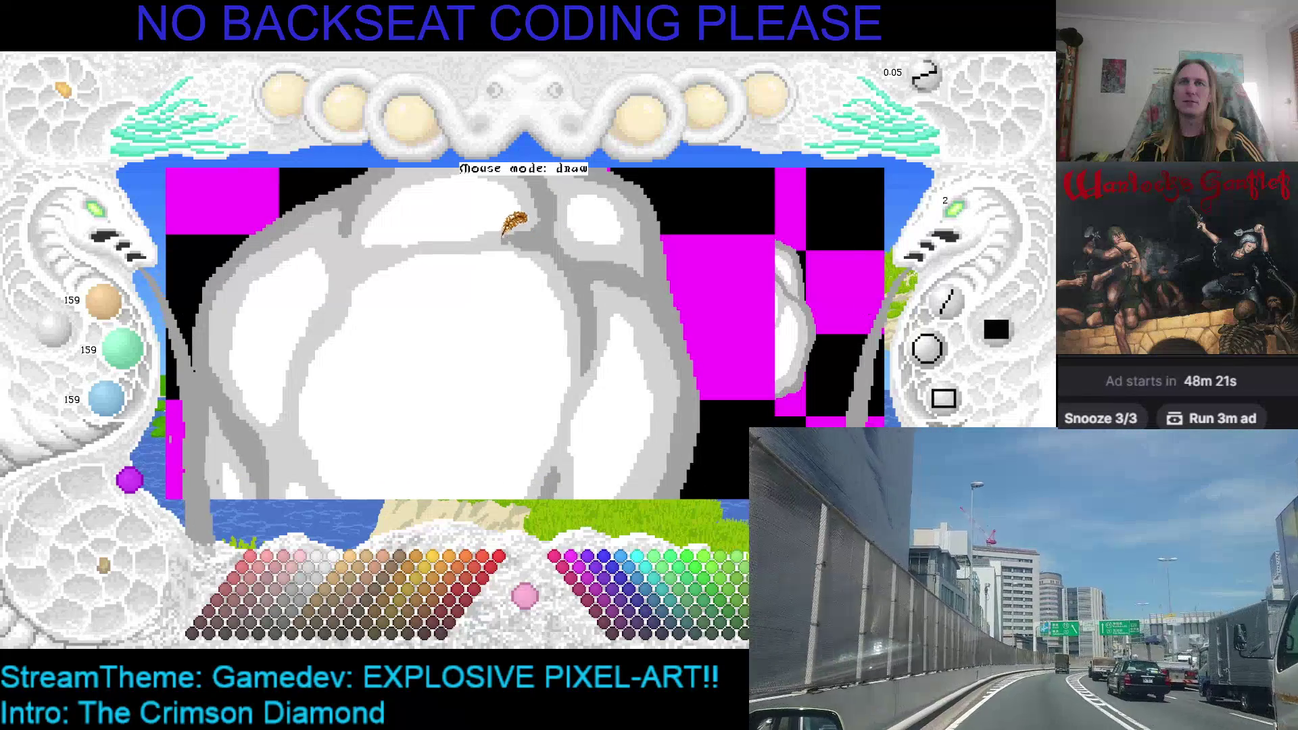
scroll(514, 221, down, 2)
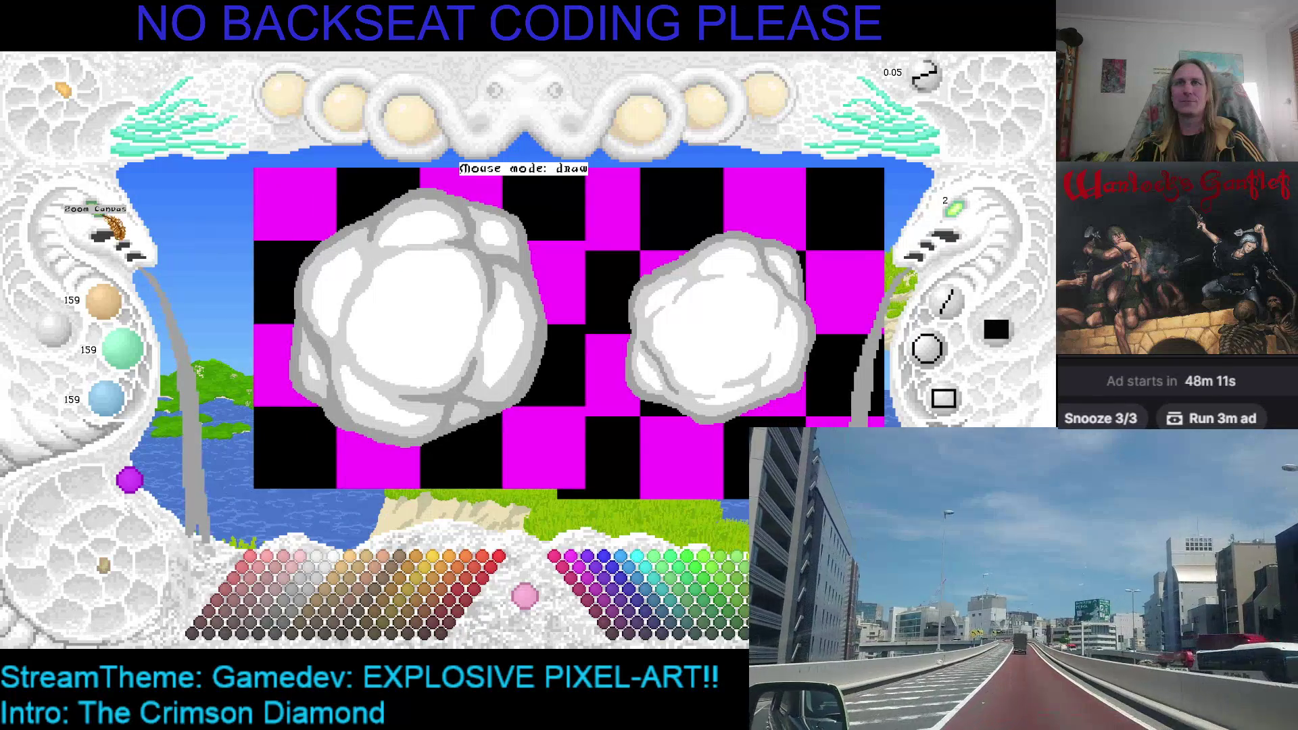
scroll(113, 222, up, 2)
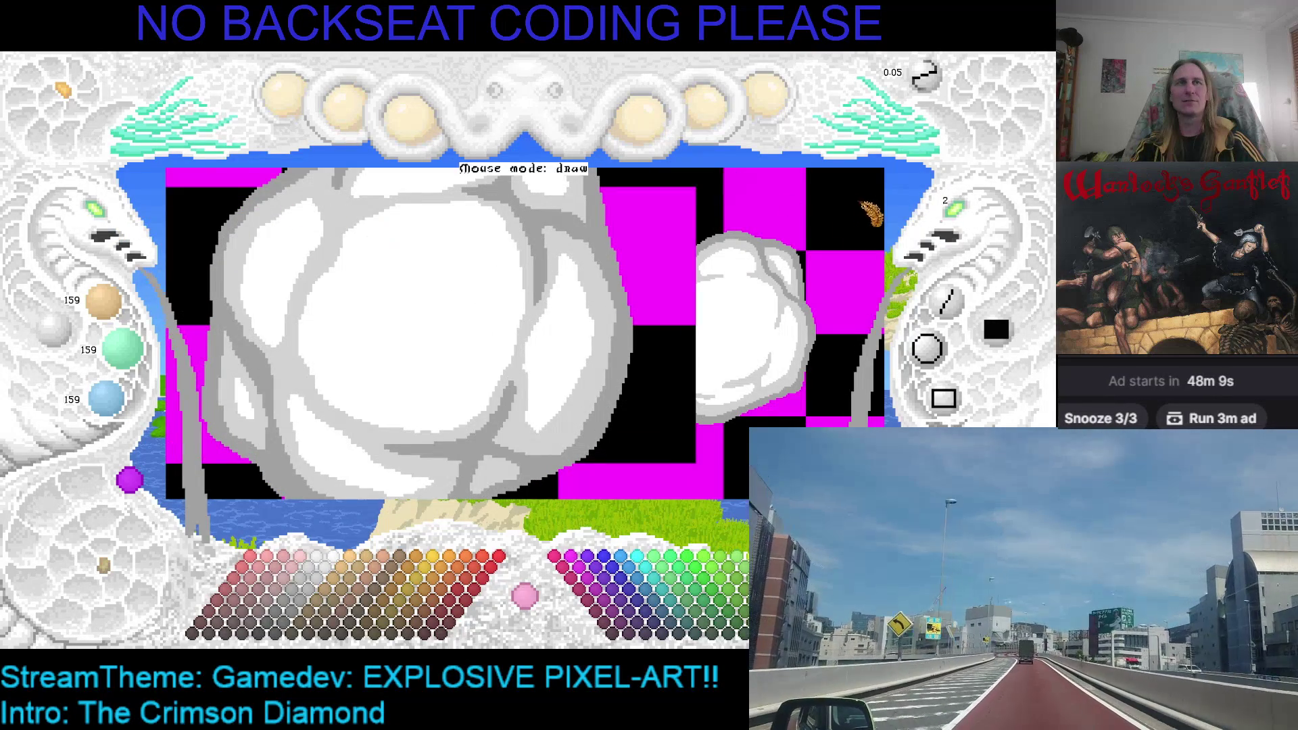
scroll(375, 233, up, 1)
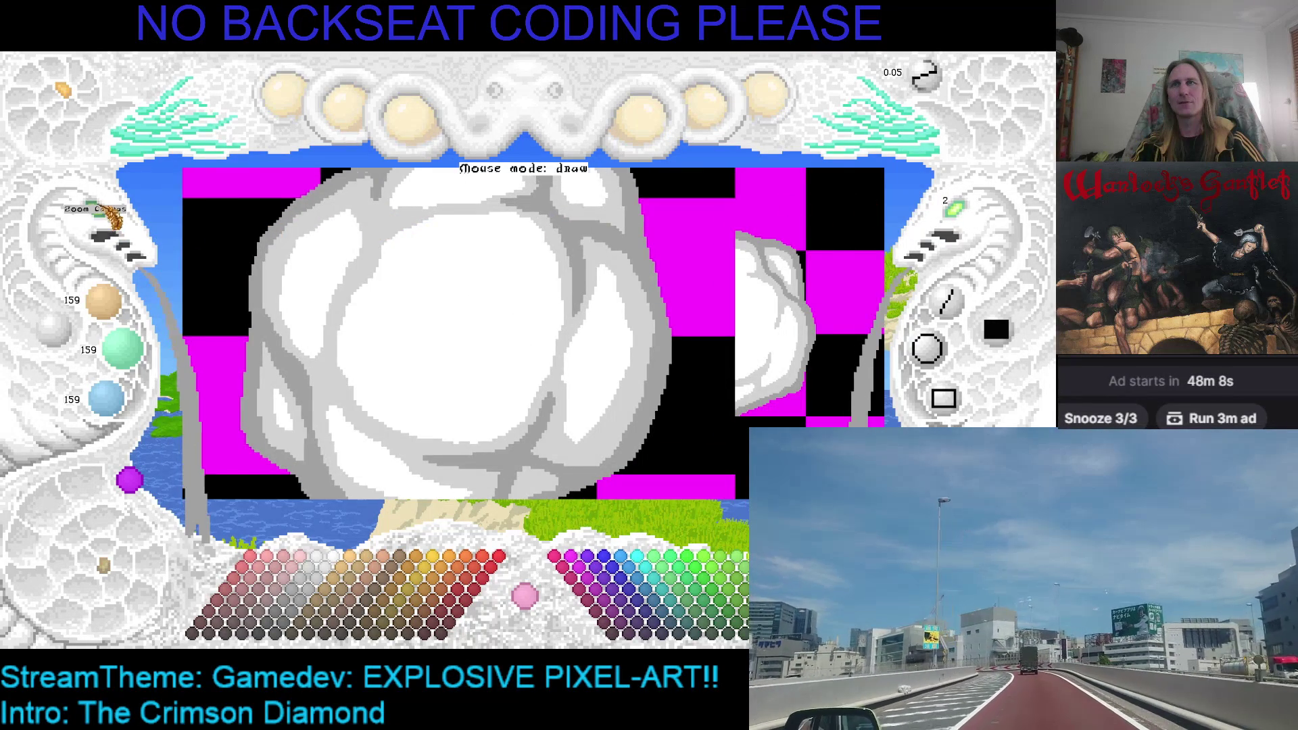
scroll(128, 223, up, 1)
scroll(347, 414, up, 2)
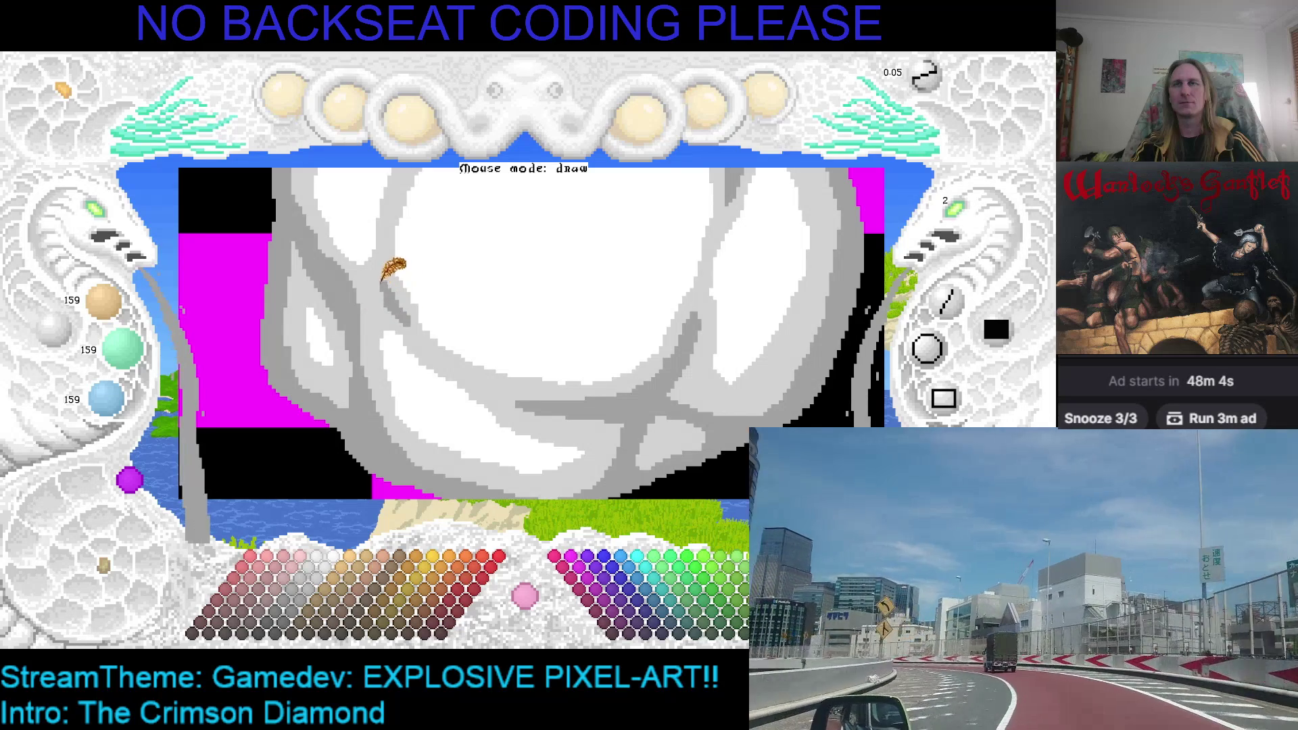
scroll(395, 288, up, 3)
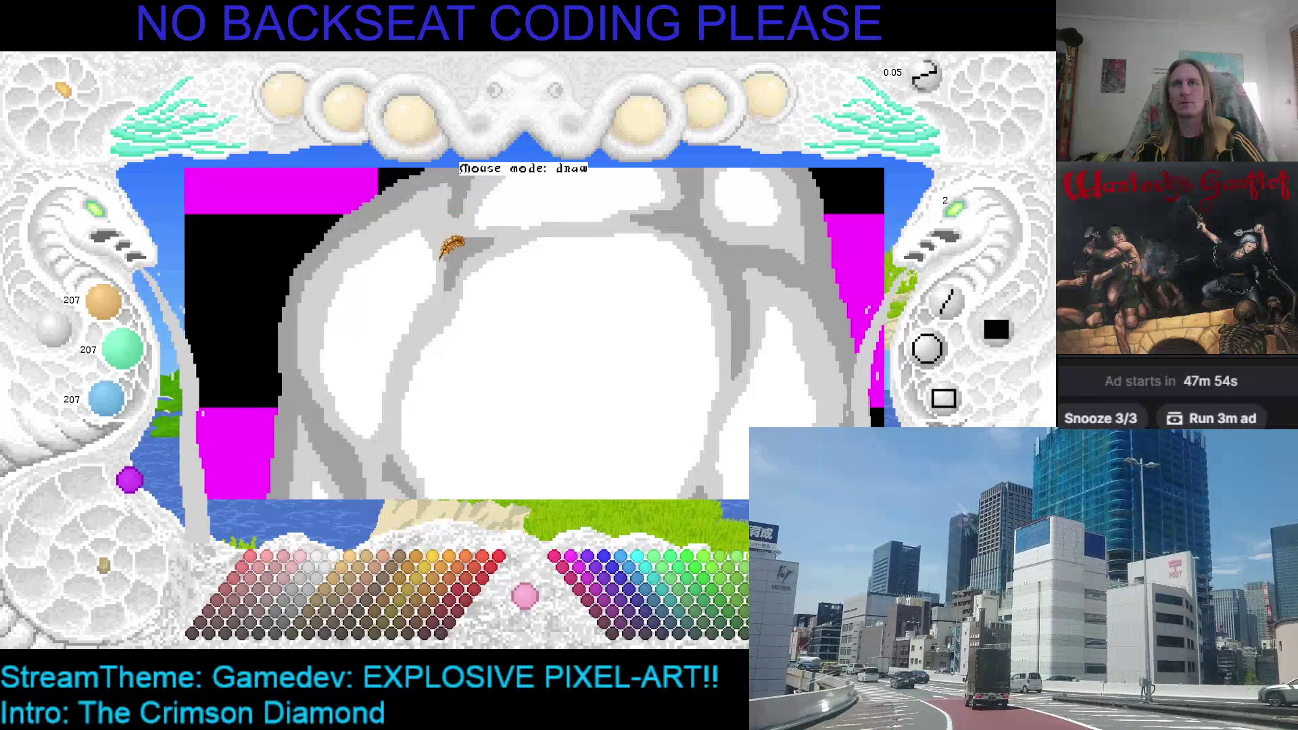
Finish the gray shading on both white smoke puffs and close the pixel-art editor.
key(Right)
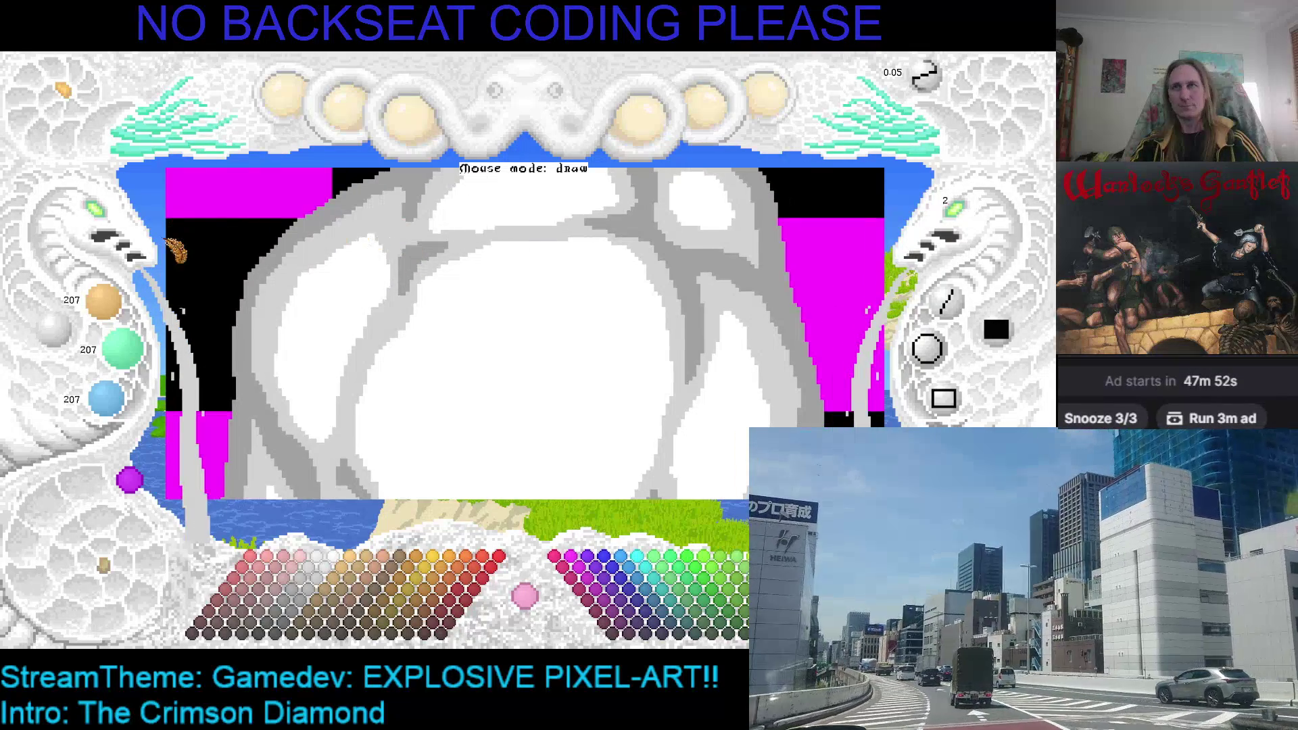
scroll(374, 267, down, 3)
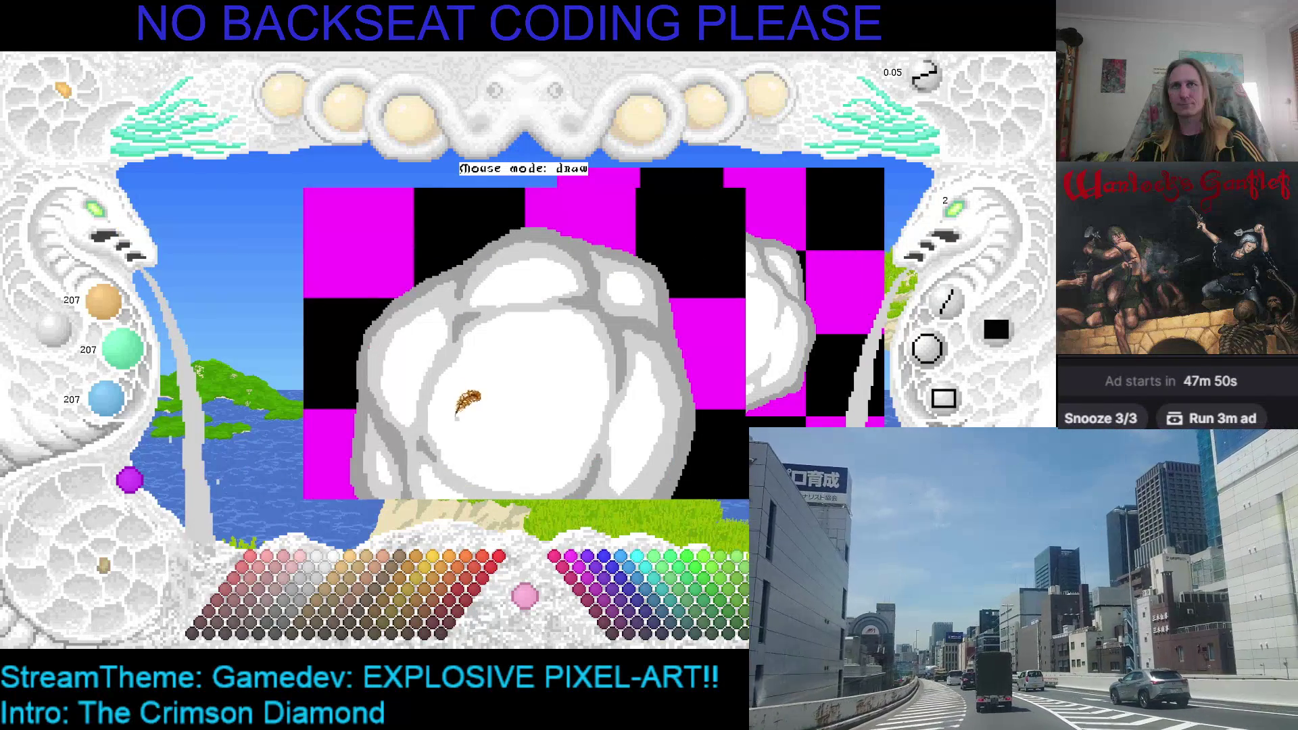
scroll(434, 338, down, 3)
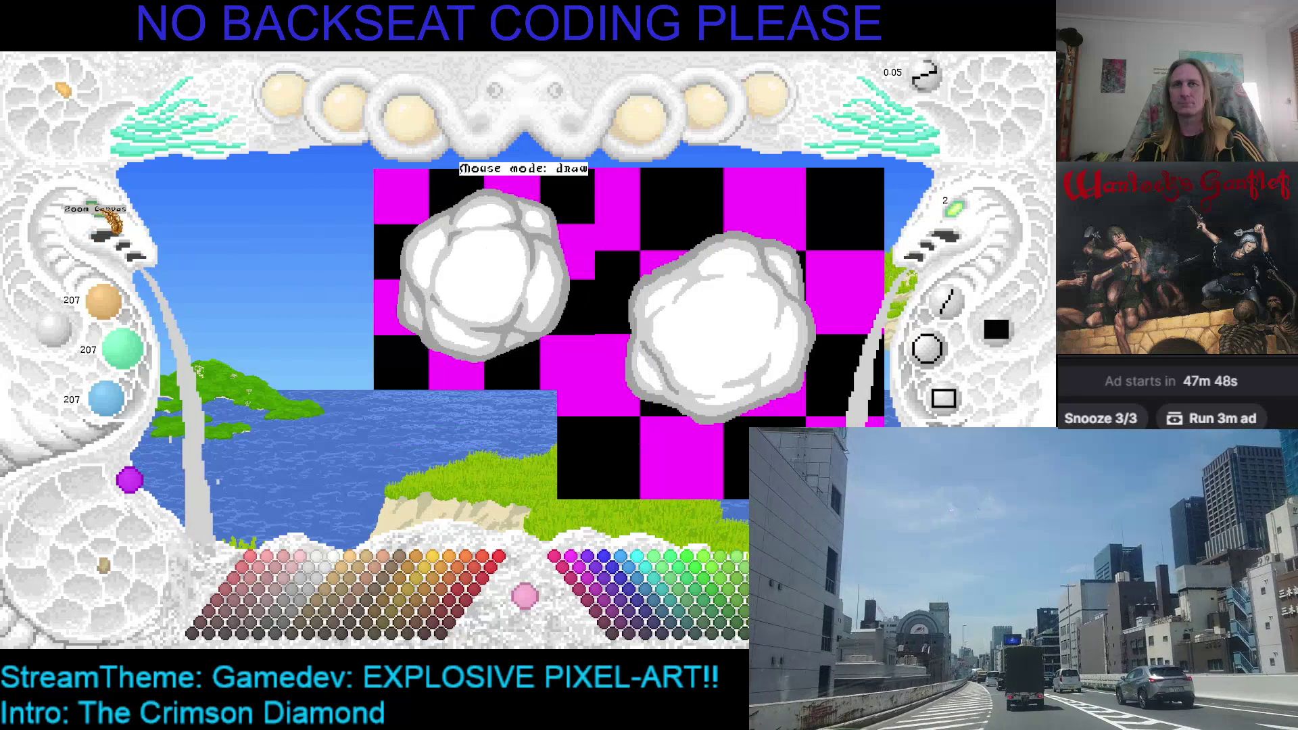
scroll(112, 223, up, 2)
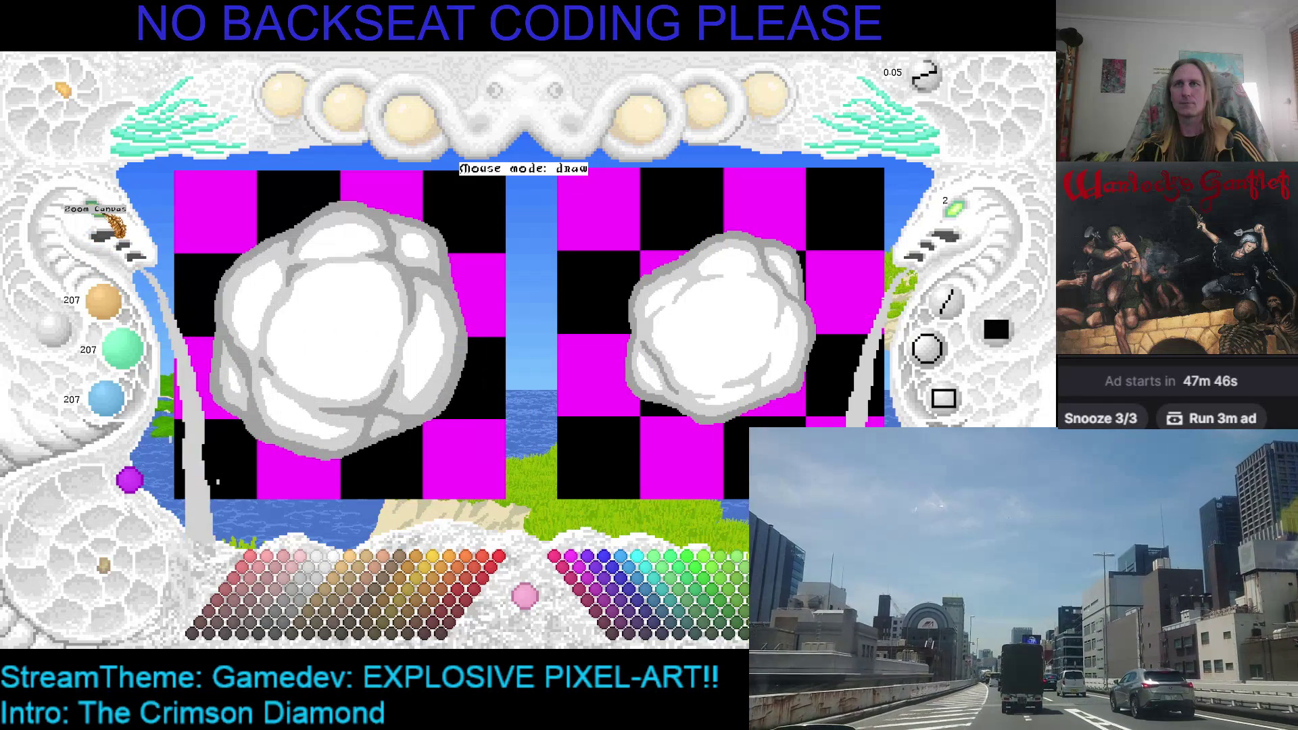
click(730, 155)
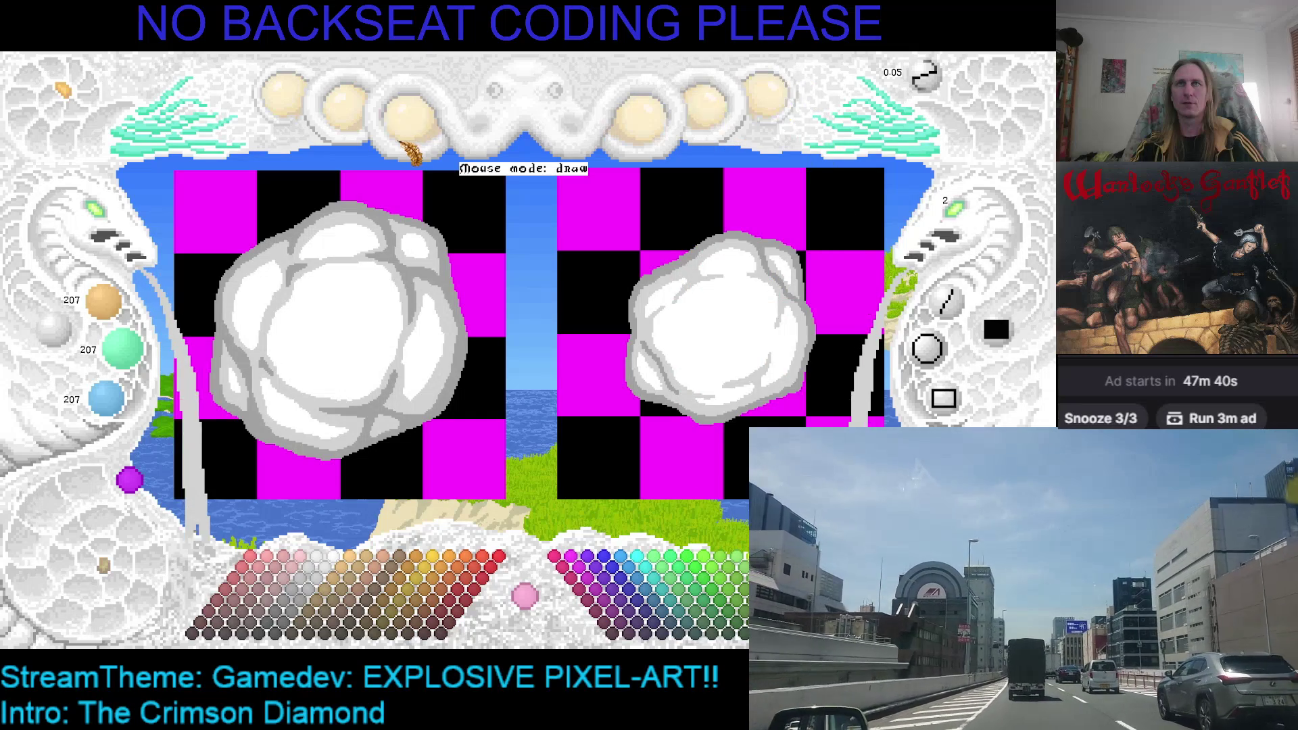
click(413, 116)
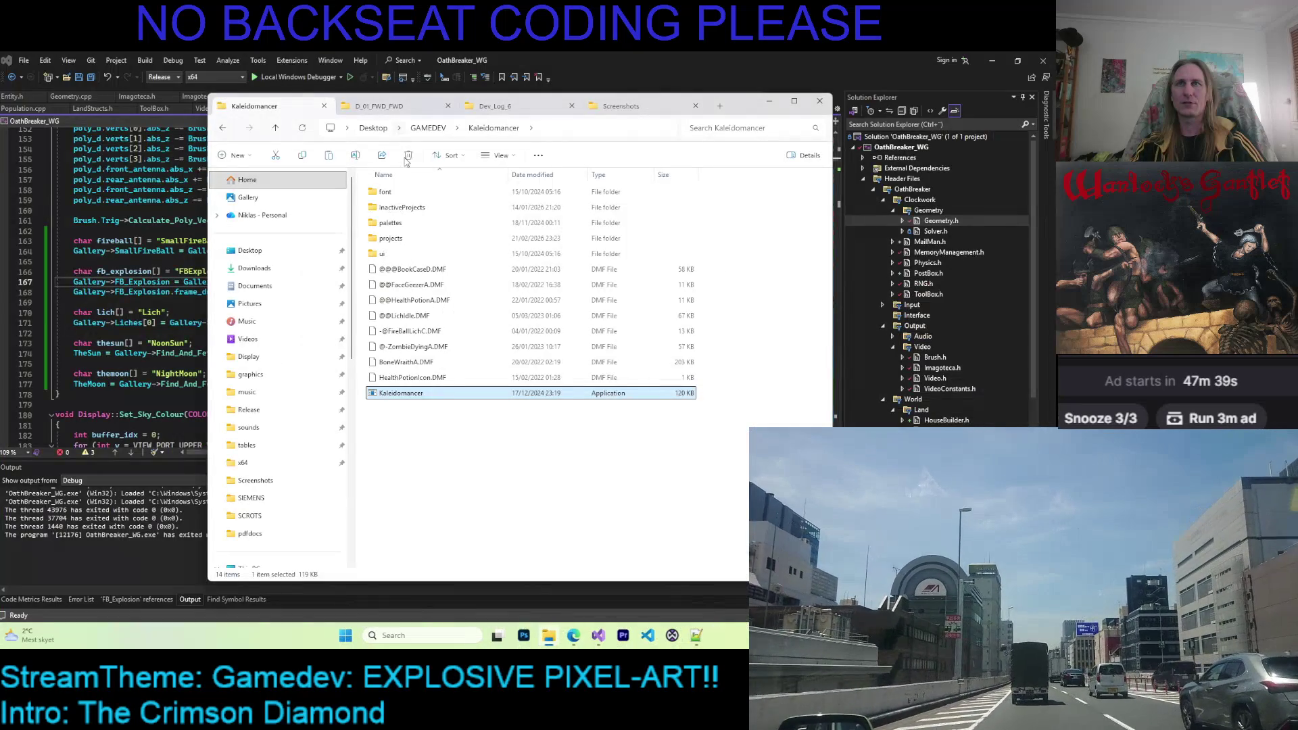
Open projects > FBExplosion2d and copy FBExplosion2d.KMF.
double_click(398, 241)
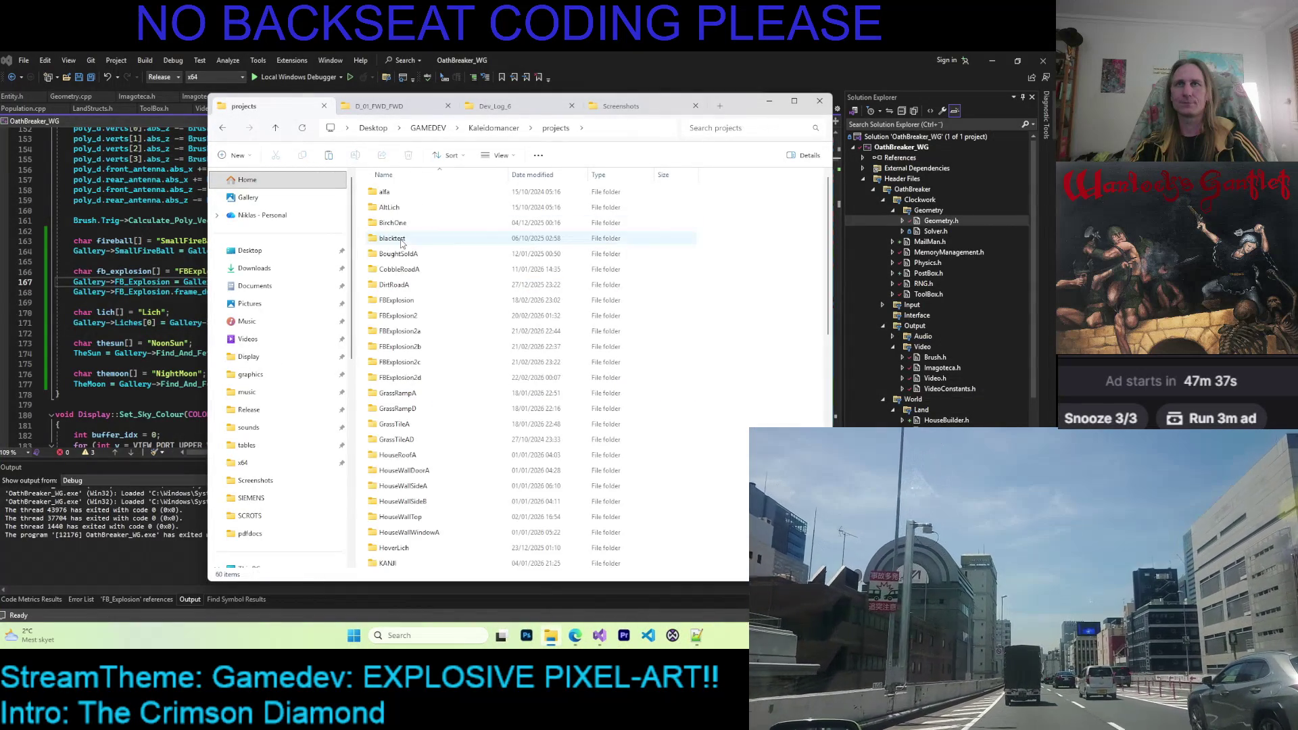
double_click(409, 377)
key(End)
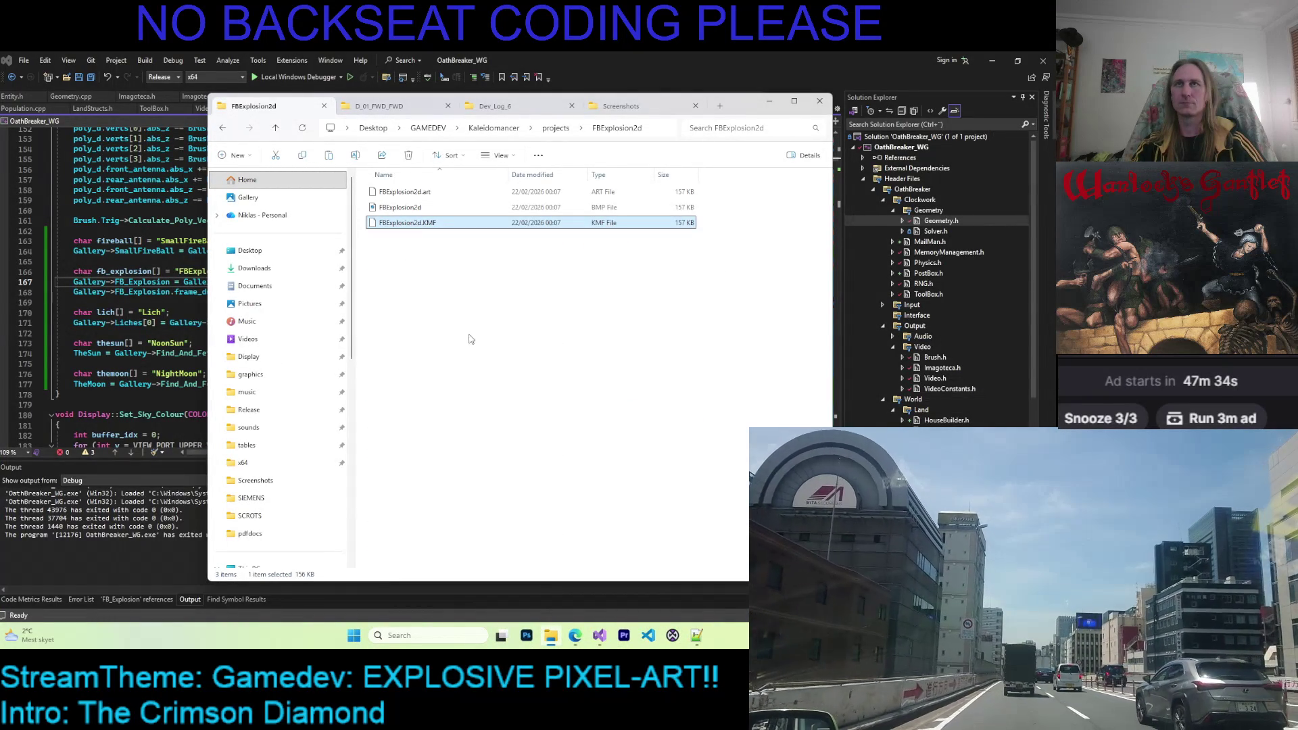
Paste it into D_01_FWD_FWD and rename it F_05_FBExplosion2d.KMF.
key(ctrl+Tab)
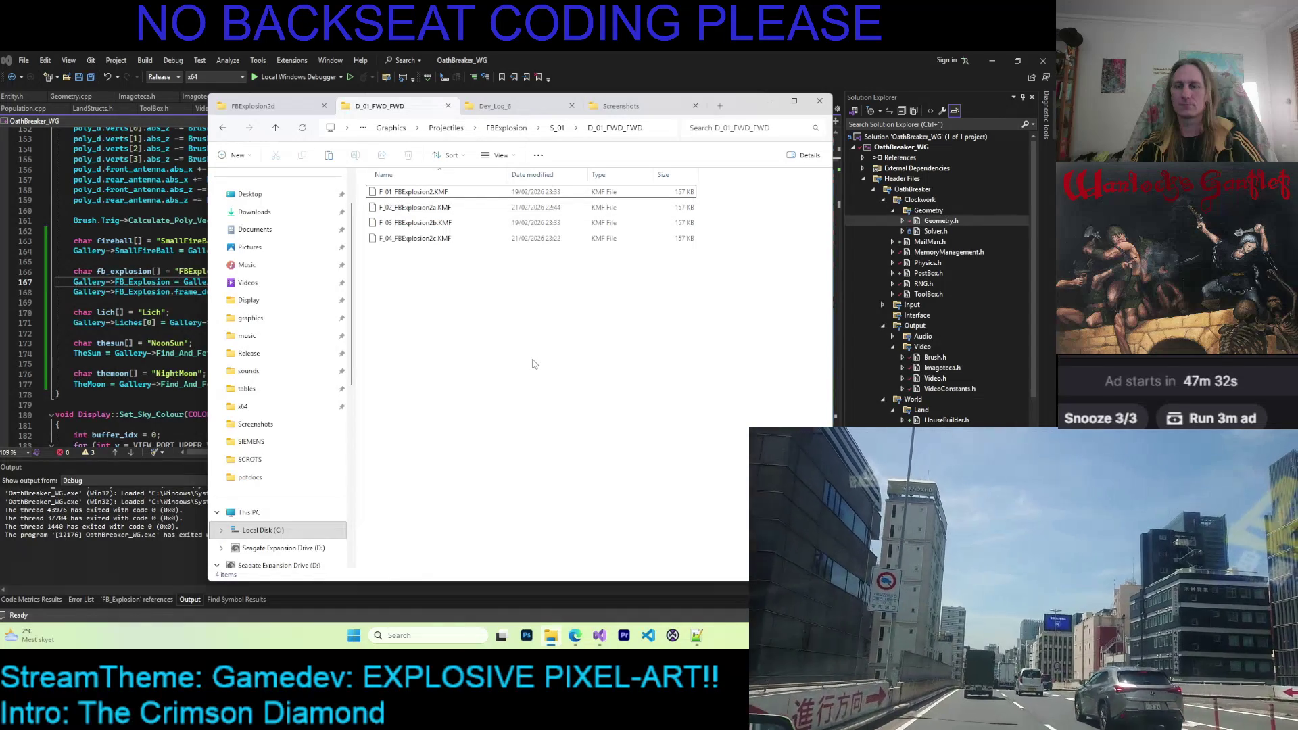
key(ctrl+v)
key(F2)
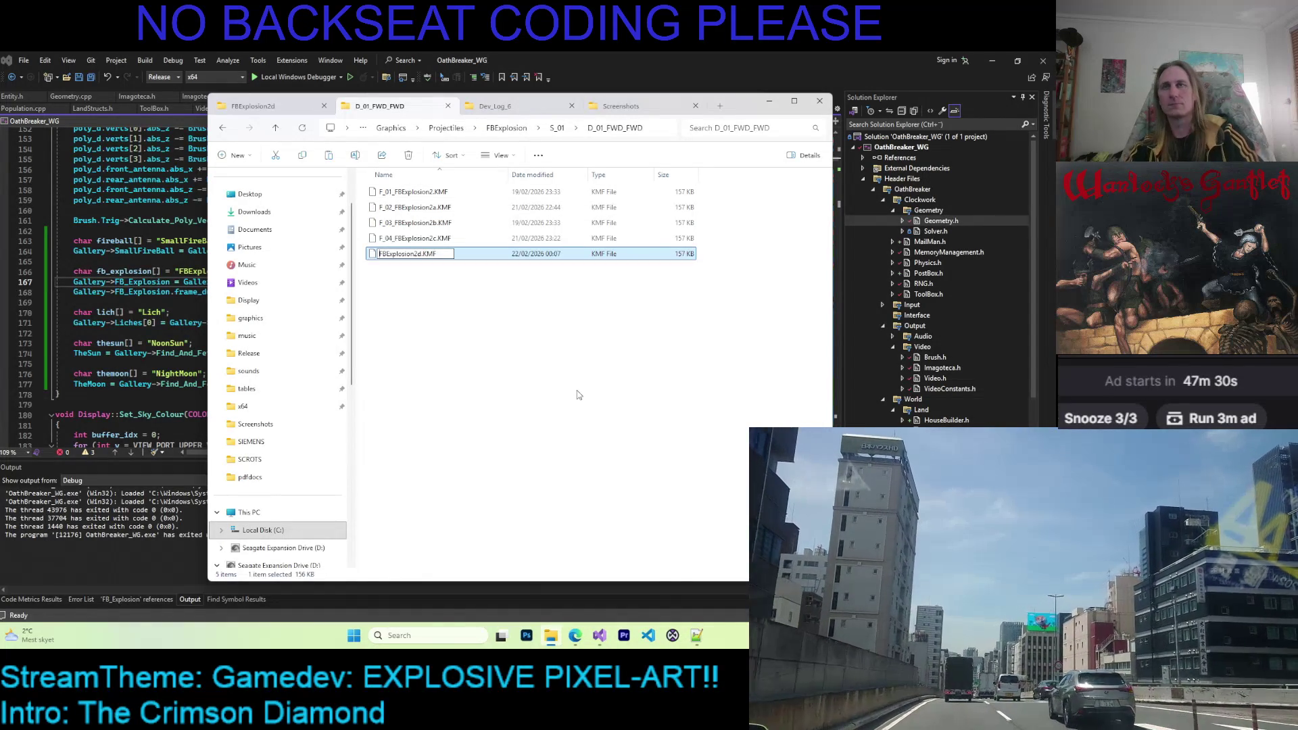
text(F_)
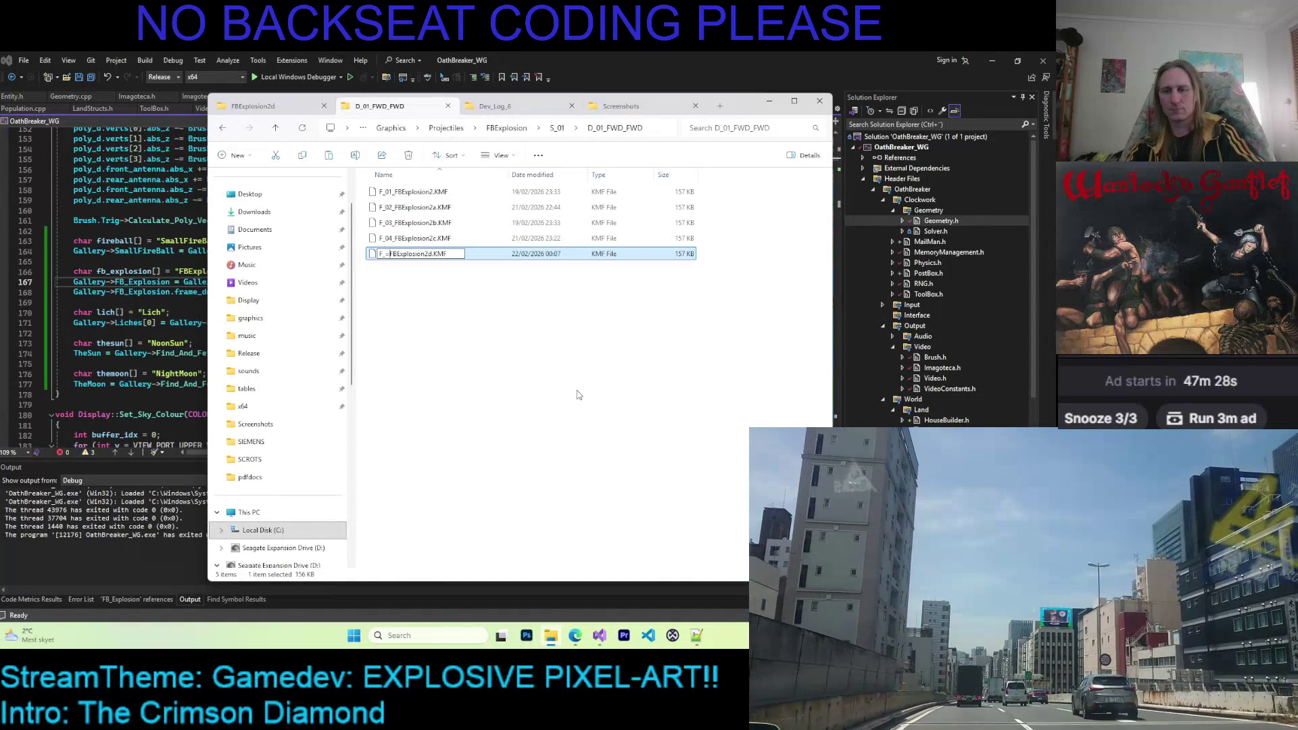
text(05_)
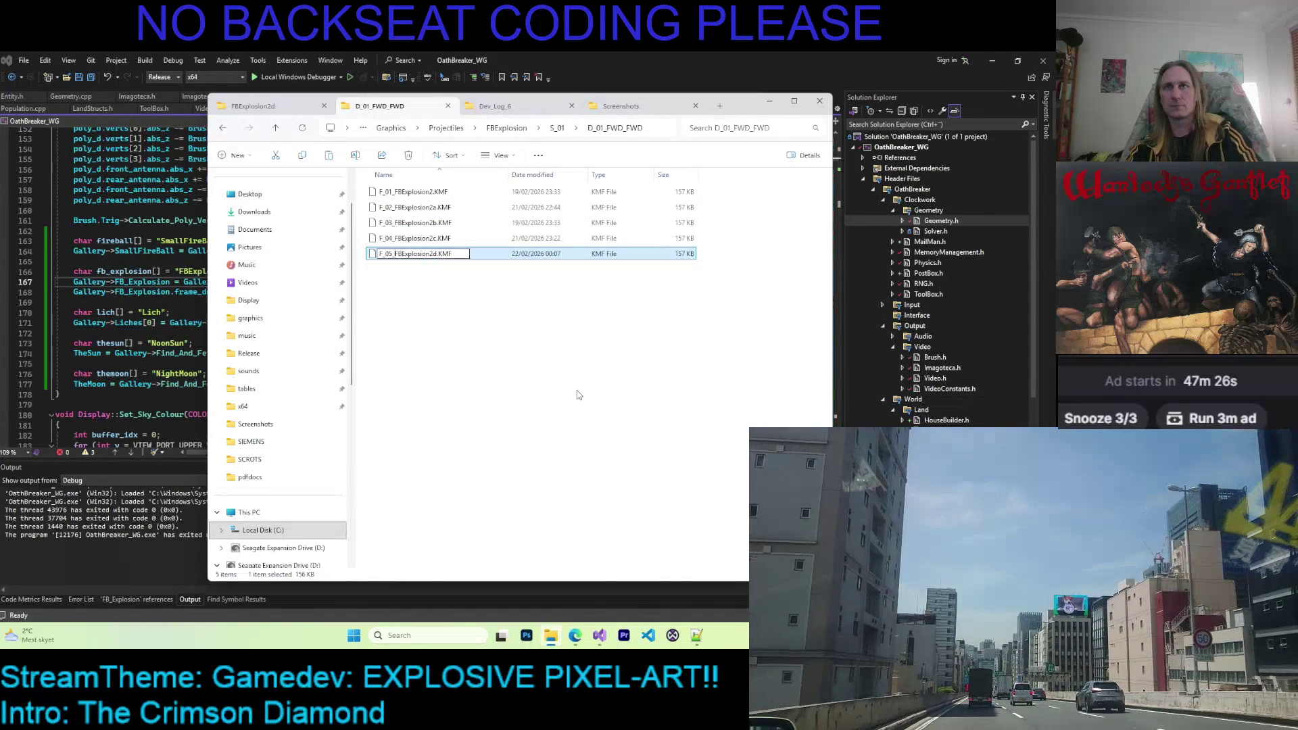
key(Return)
click(639, 488)
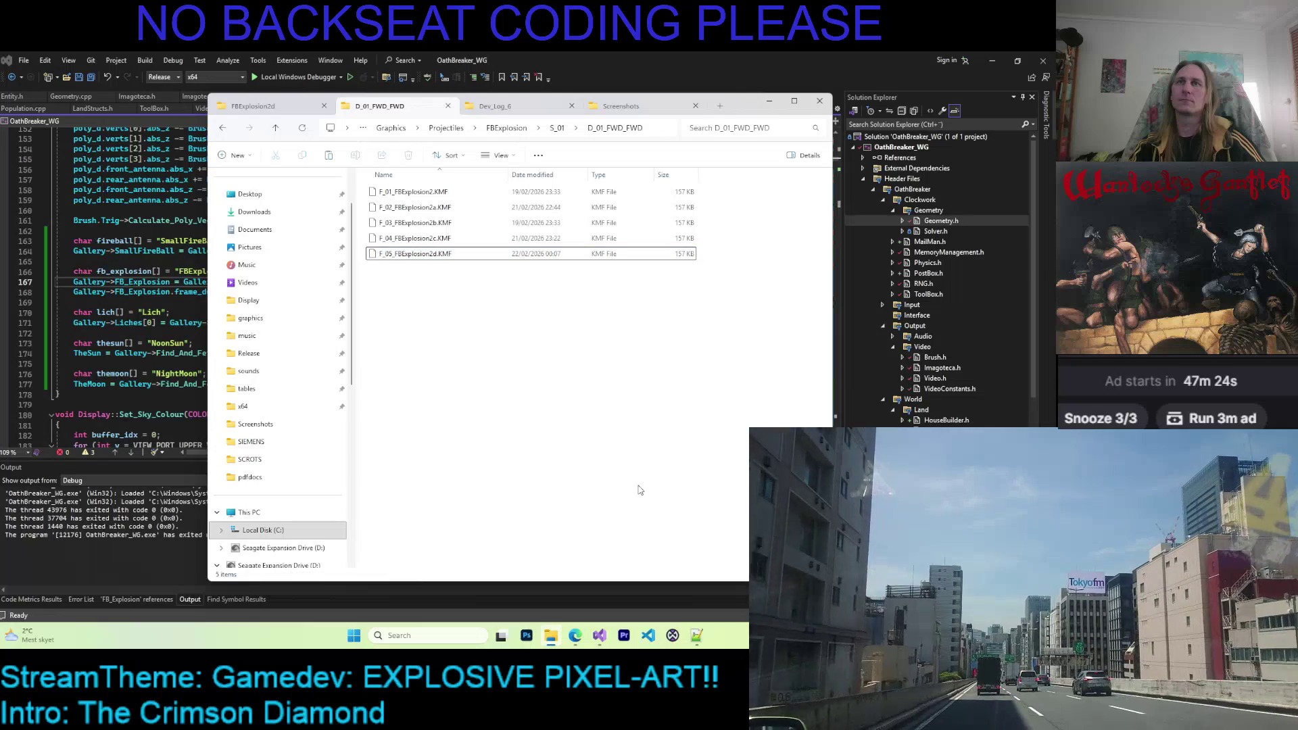
click(602, 56)
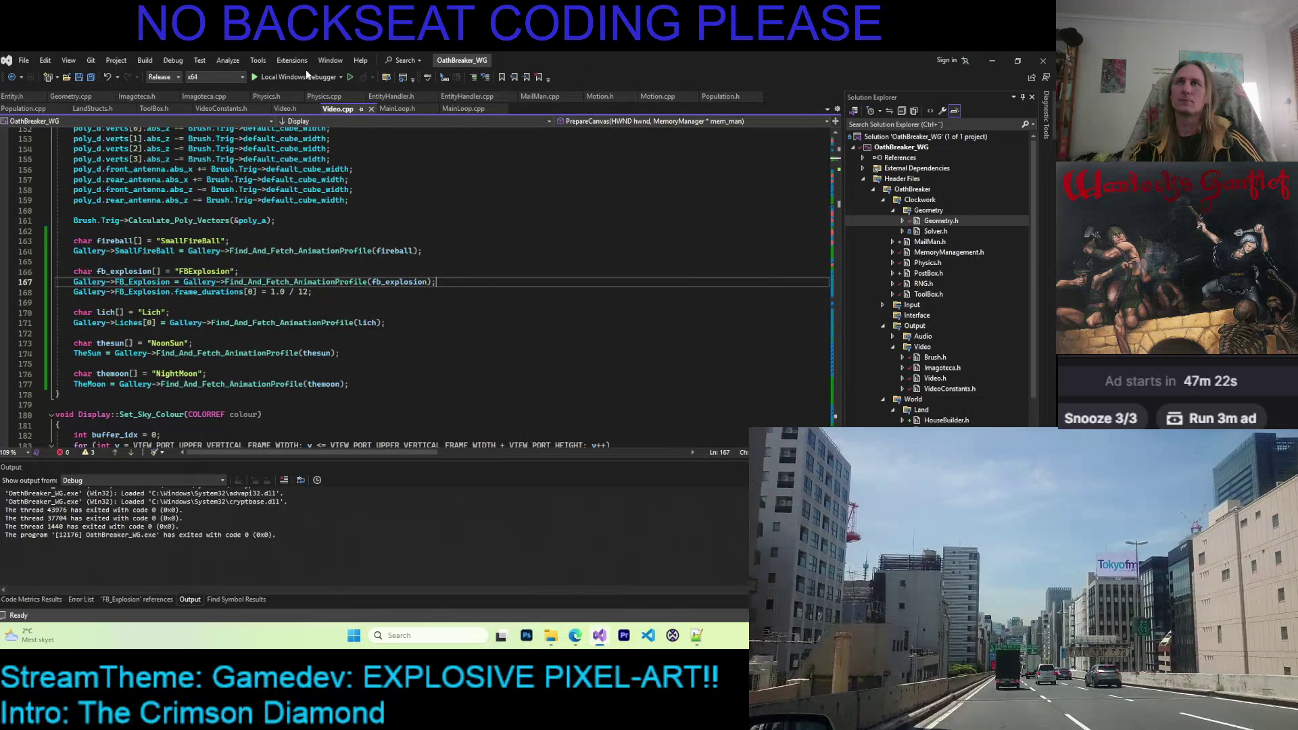
click(308, 76)
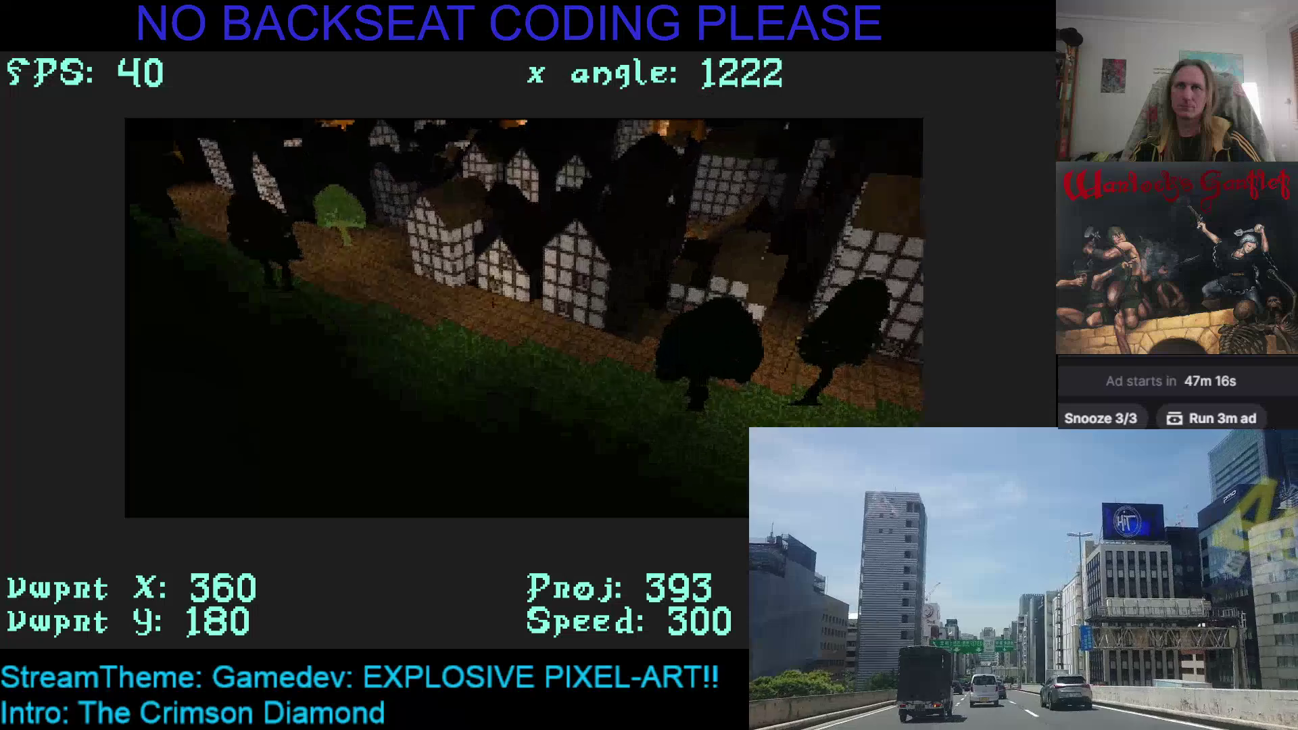
key(Right)
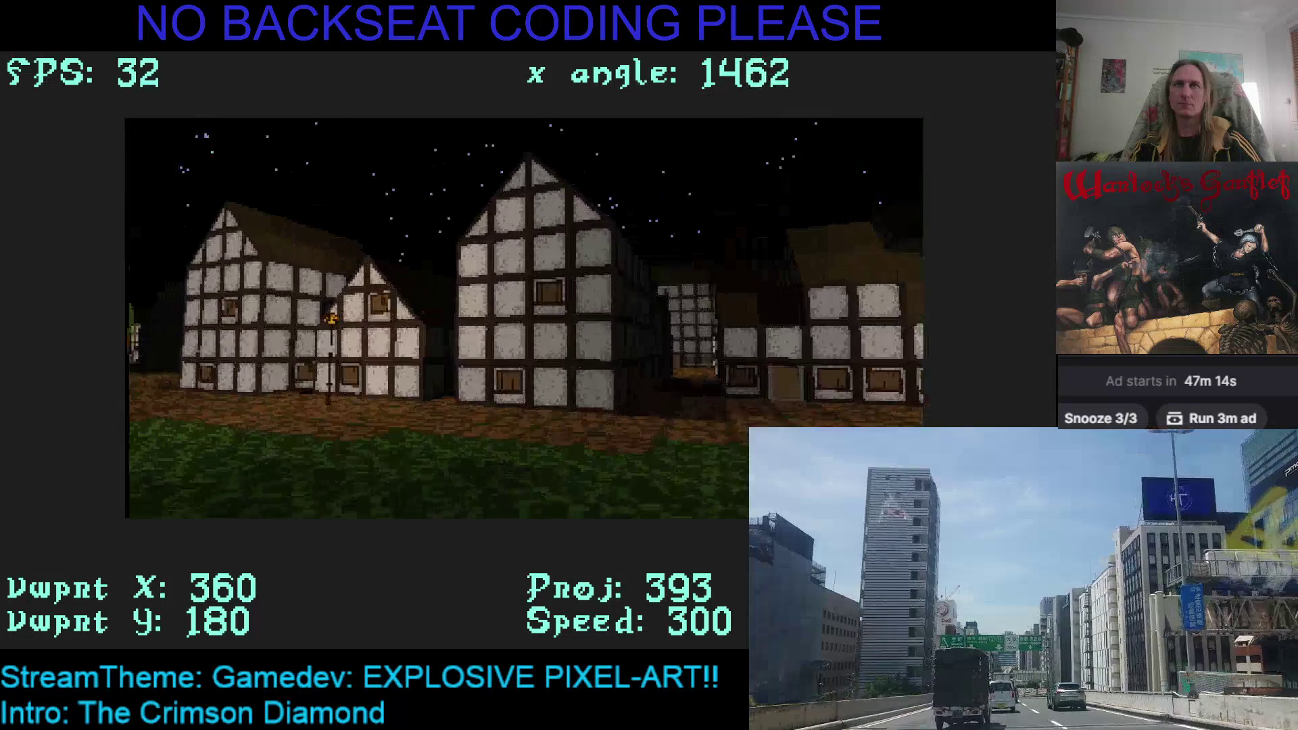
key(space)
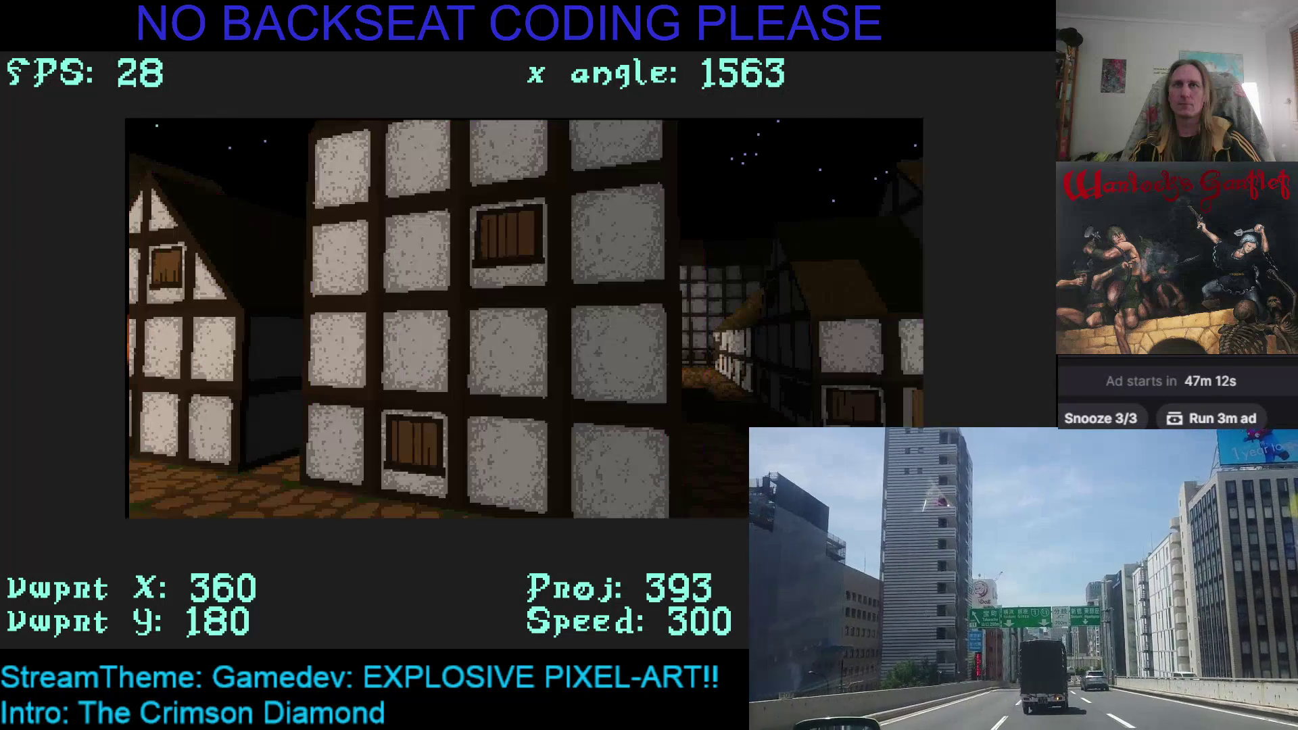
key(space)
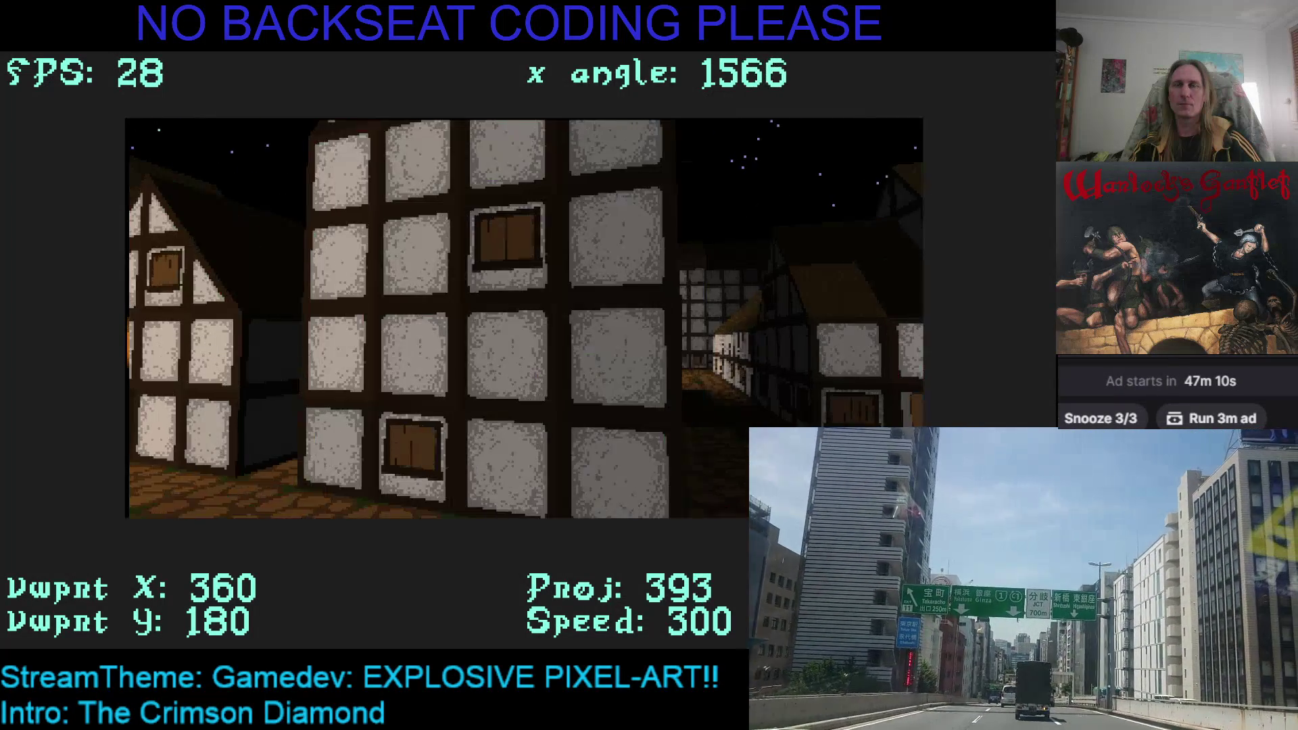
key(Right)
key(space)
key(Left)
key(space)
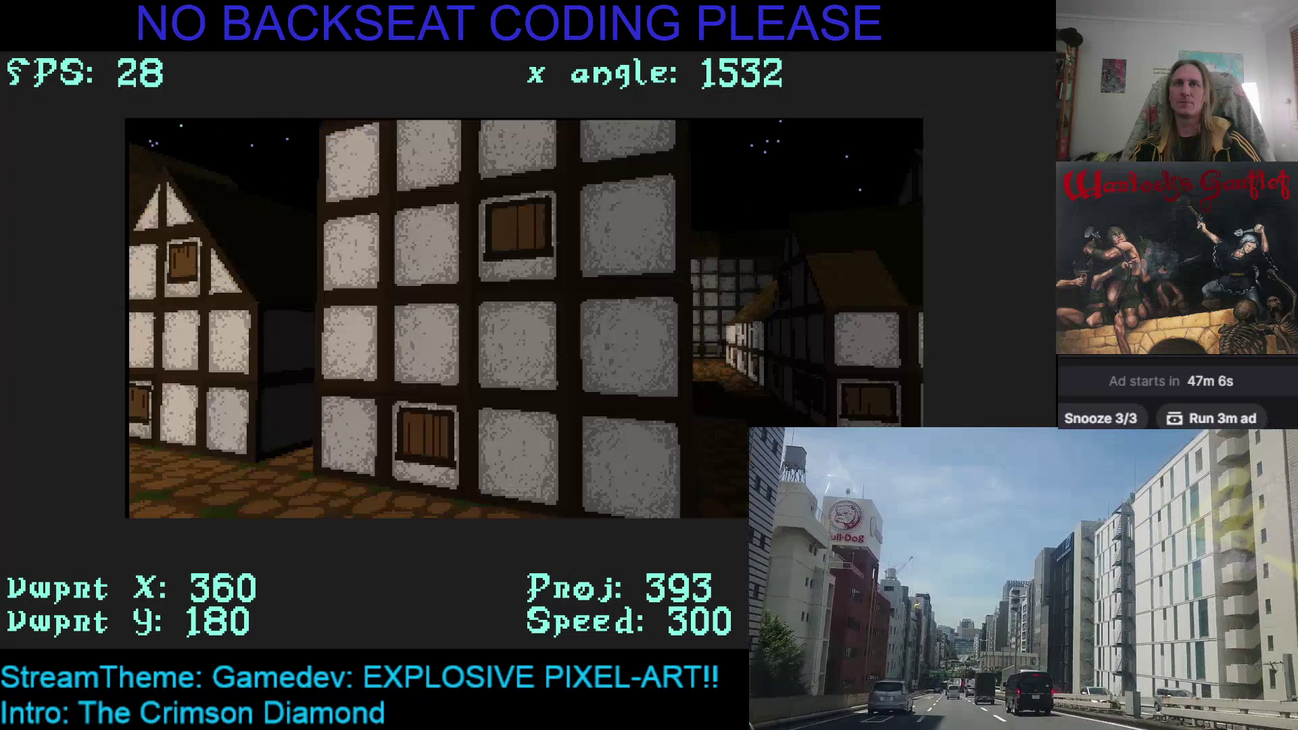
key(Right)
key(space)
key(space)
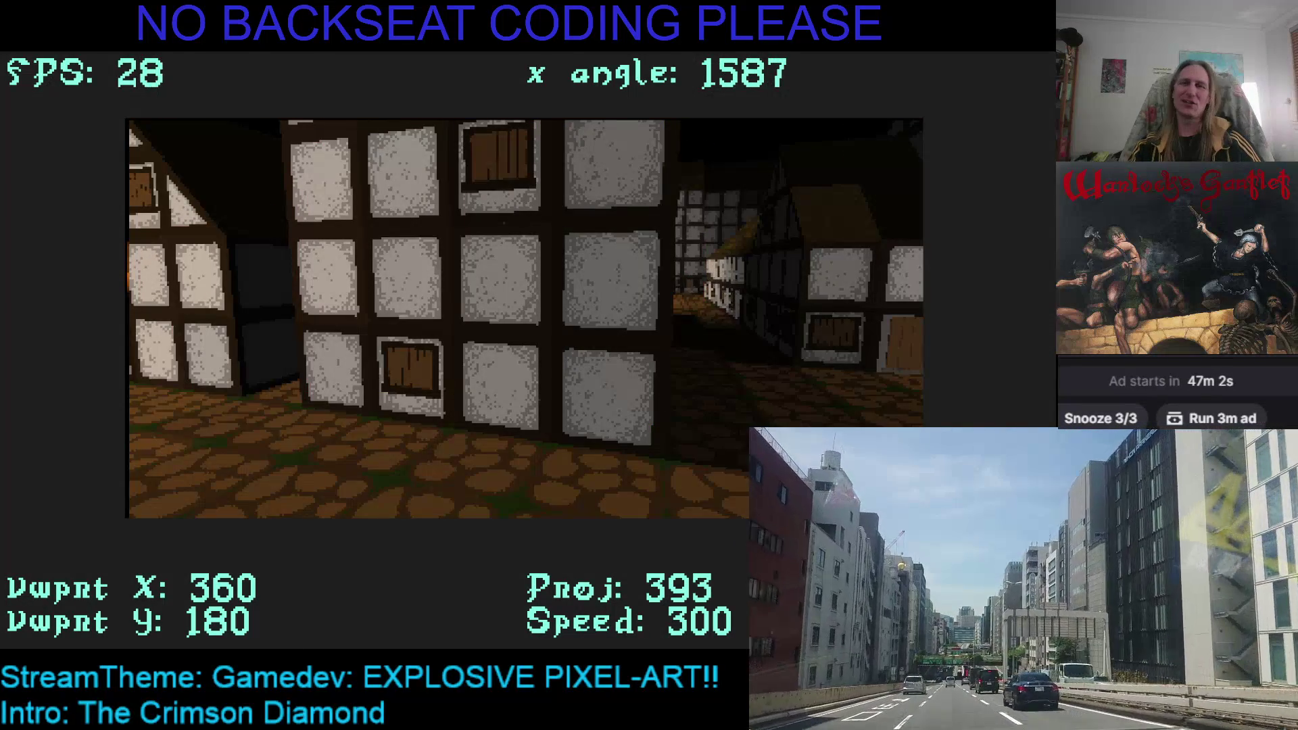
key(Right)
key(space)
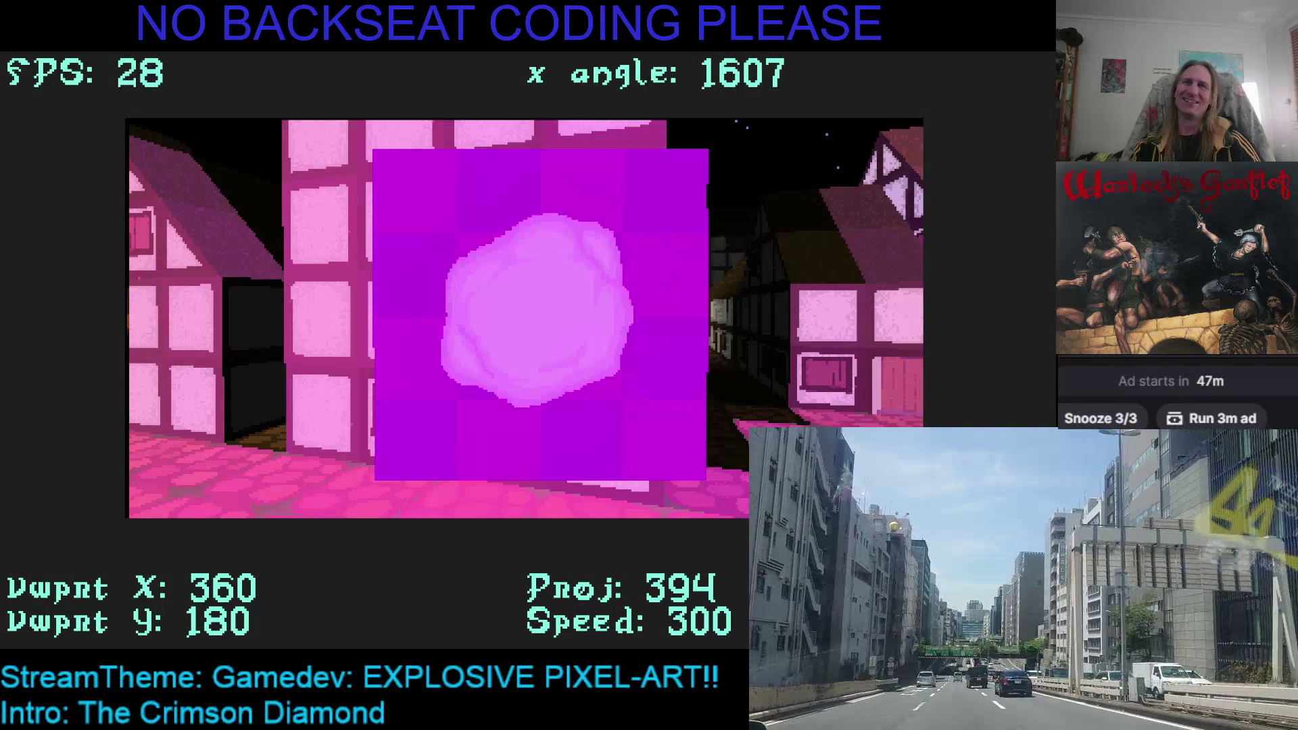
key(space)
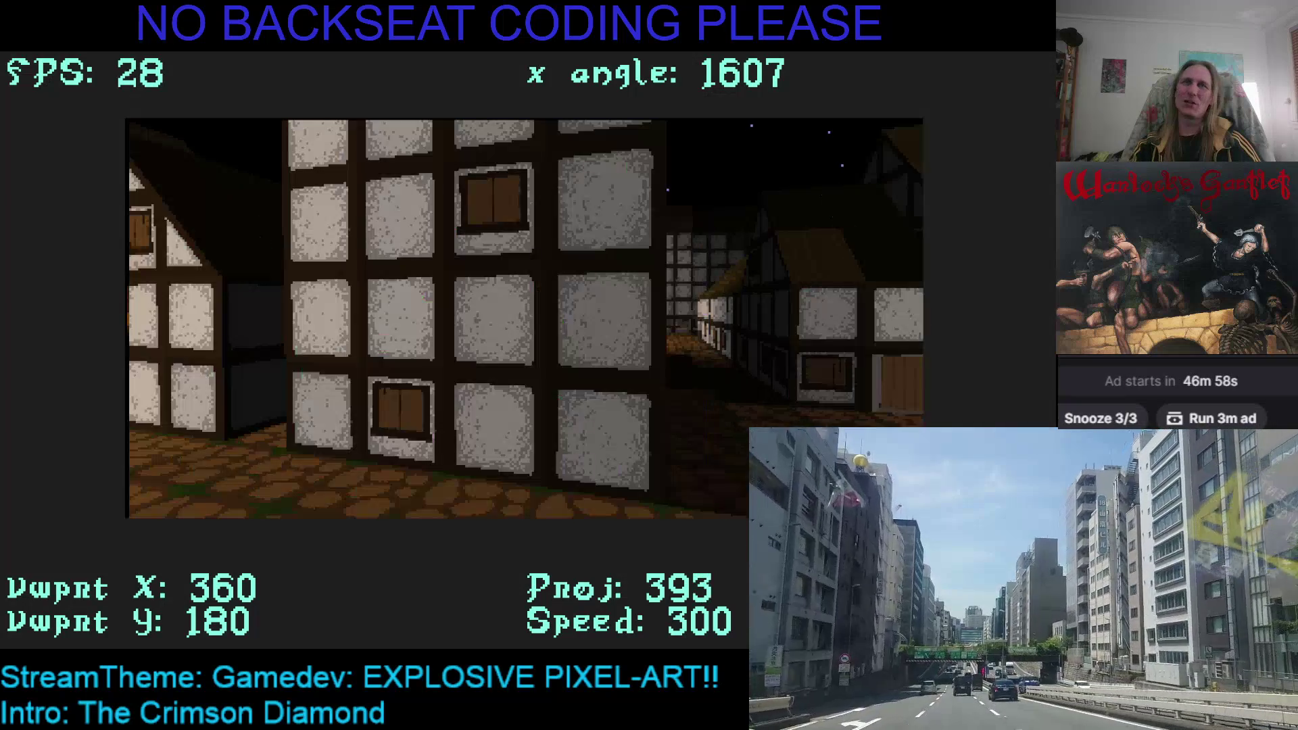
key(space)
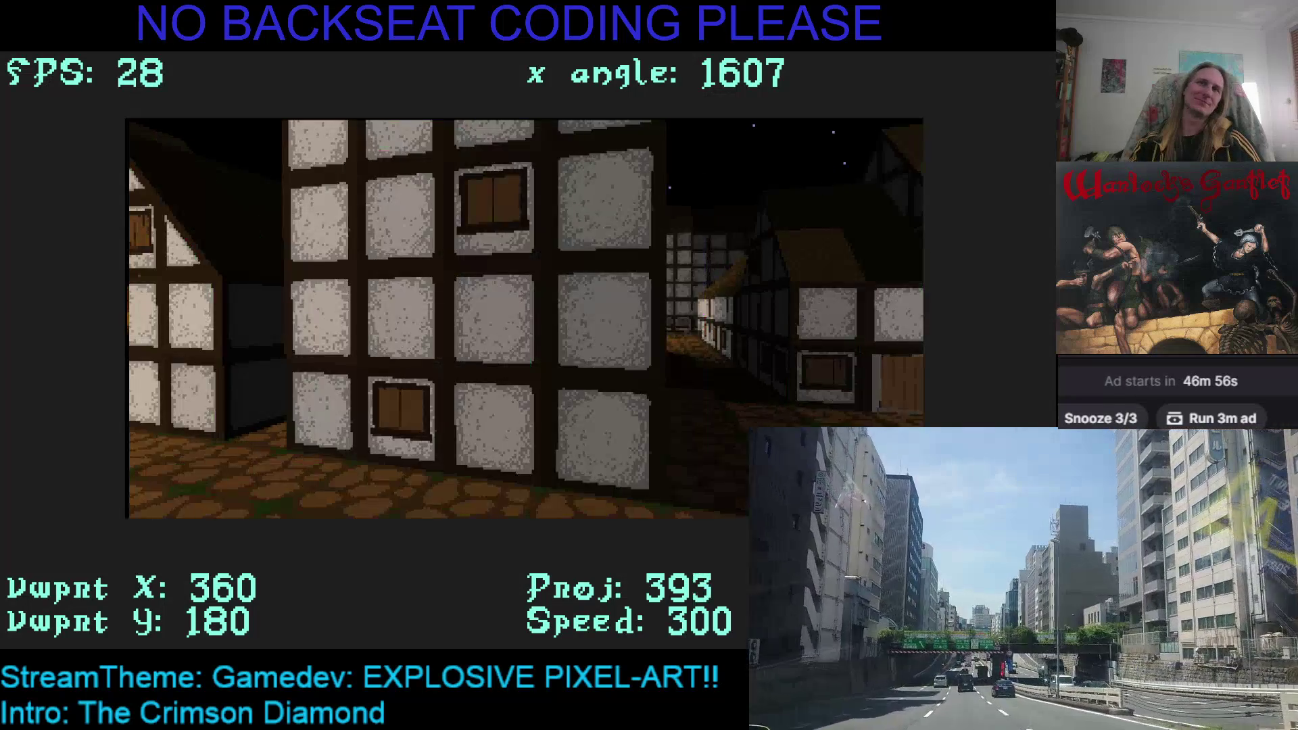
key(space)
key(space)
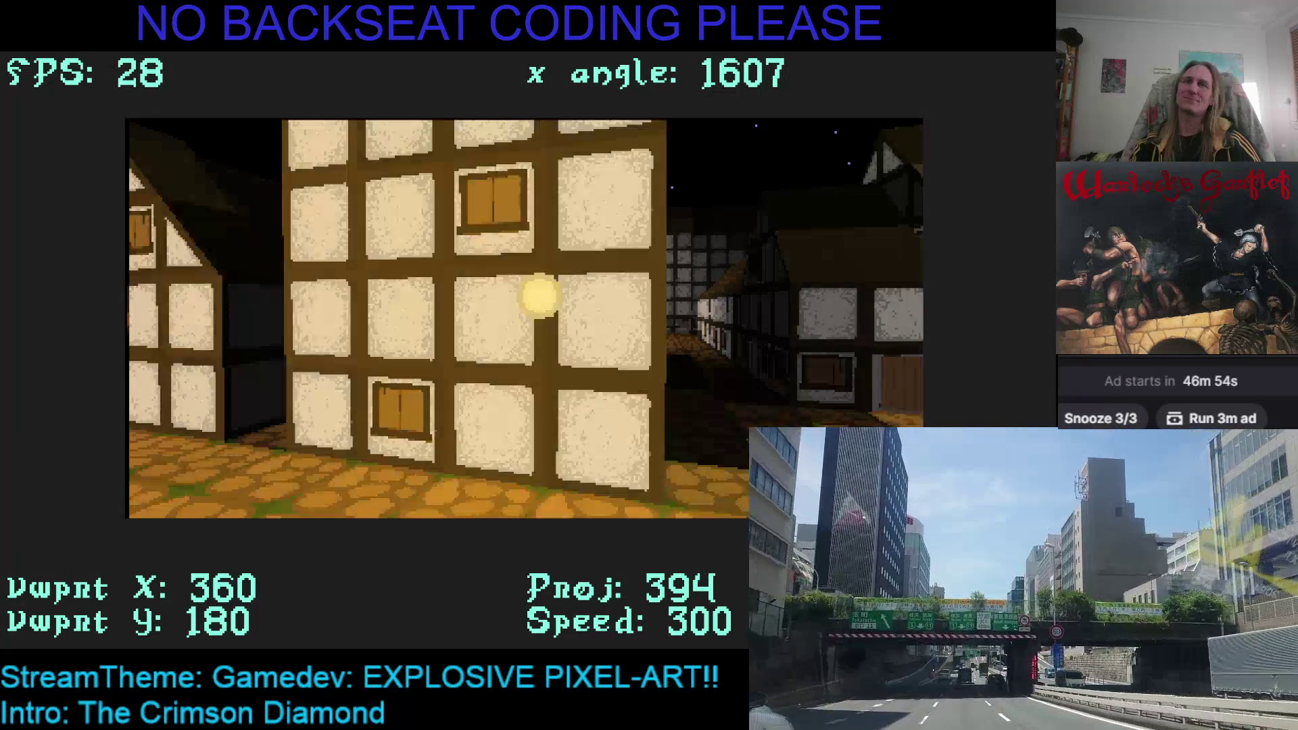
key(Escape)
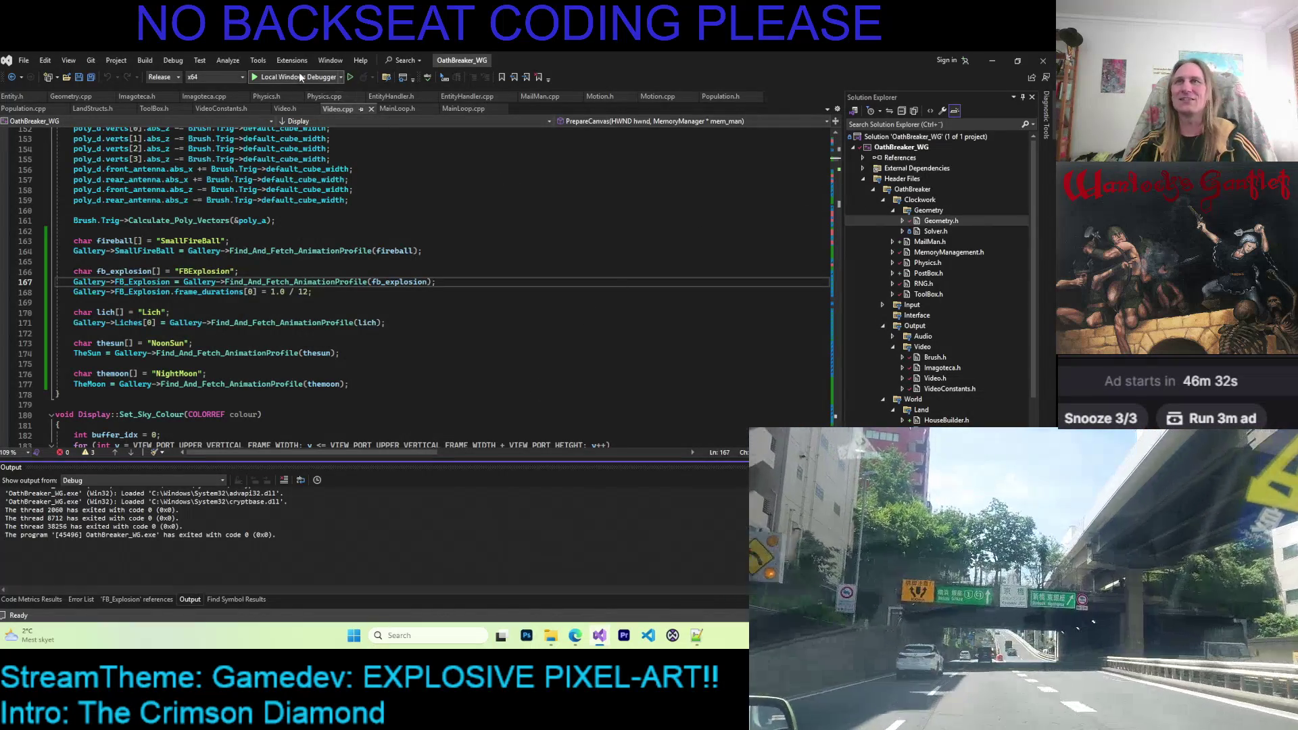
click(550, 635)
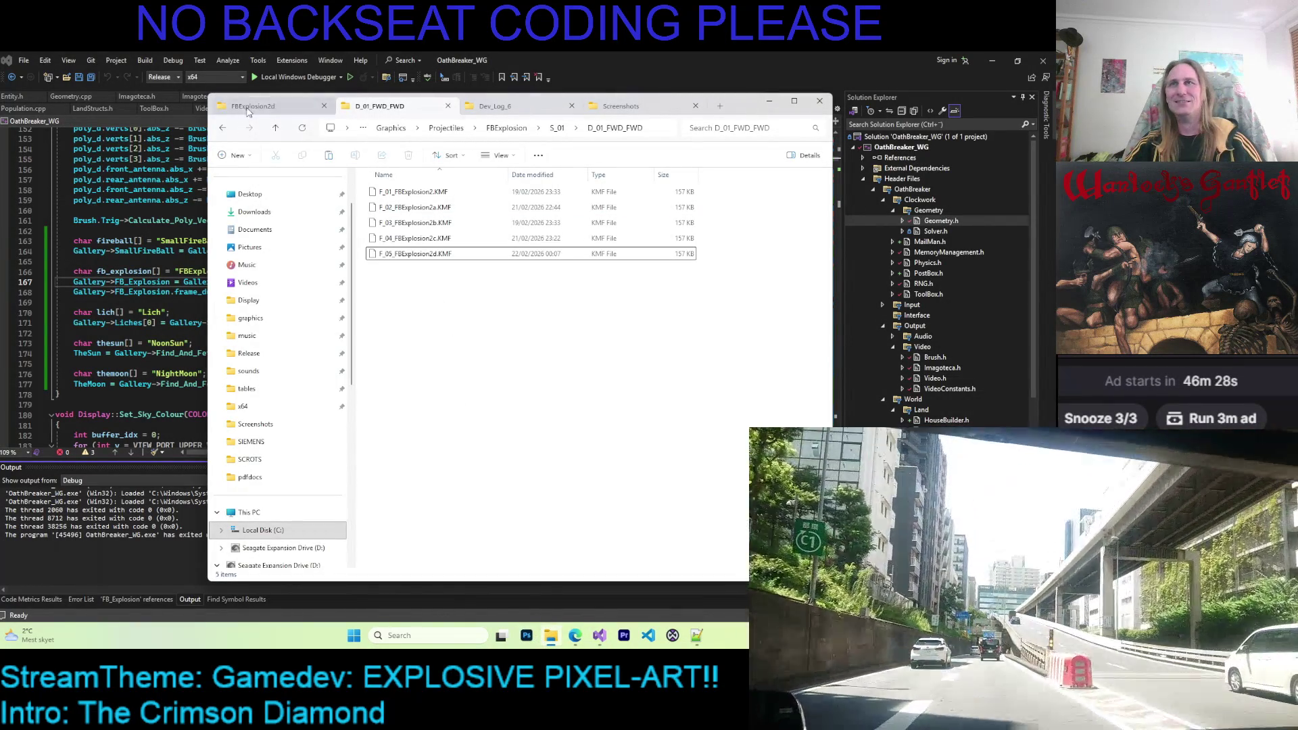
Go up from FBExplosion2d to the Kaleidomancer folder and launch Kaleidomancer.exe.
click(254, 106)
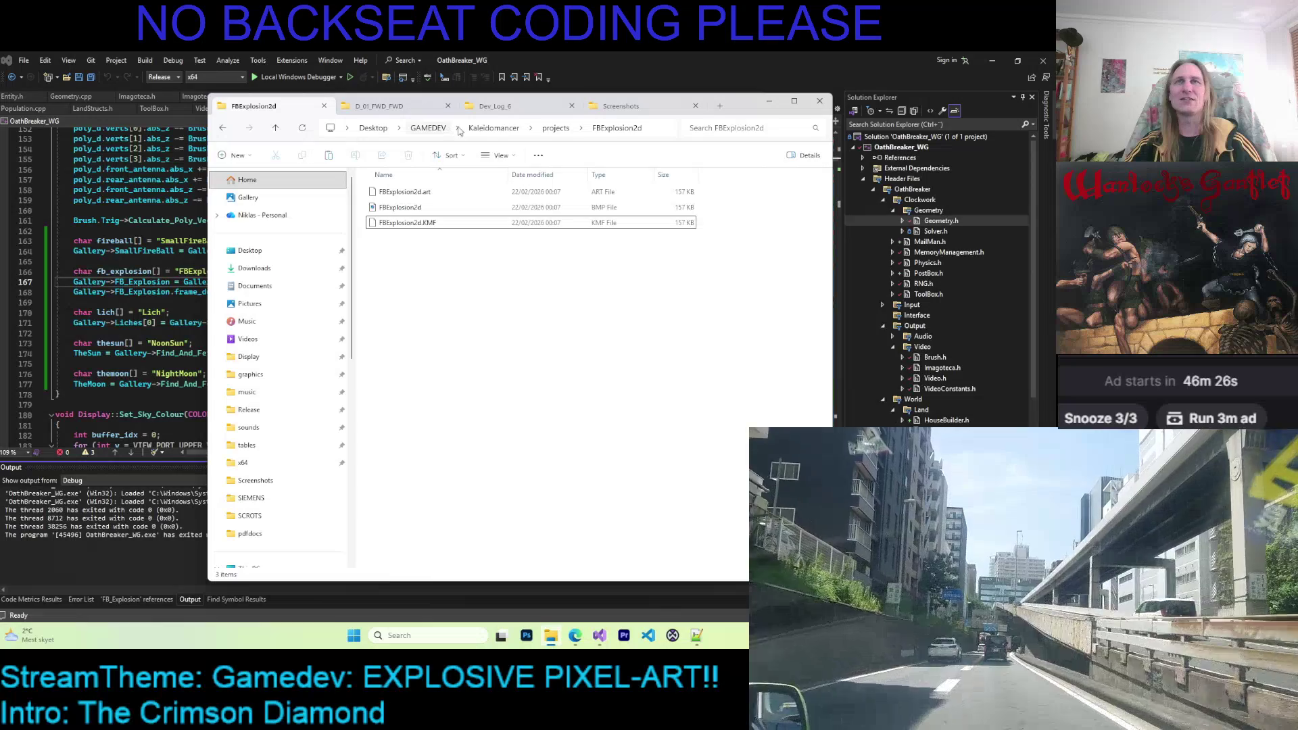
click(481, 128)
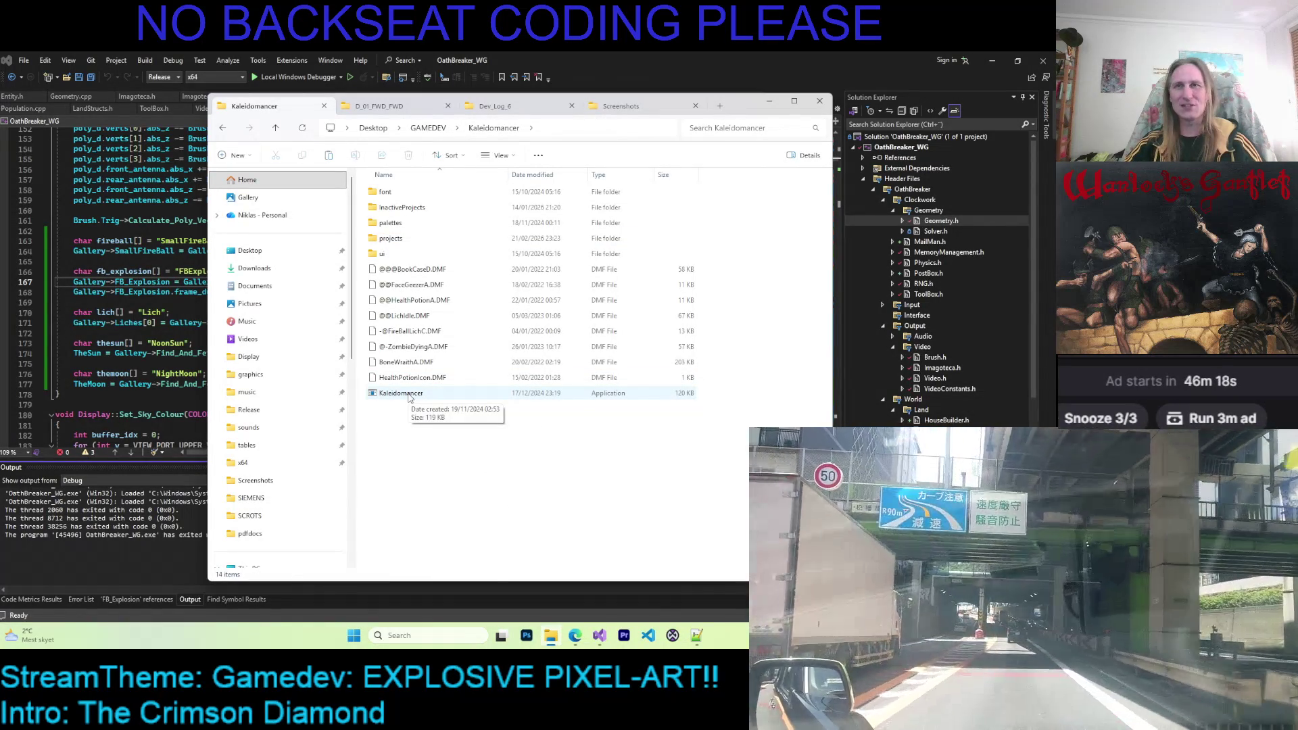
double_click(408, 395)
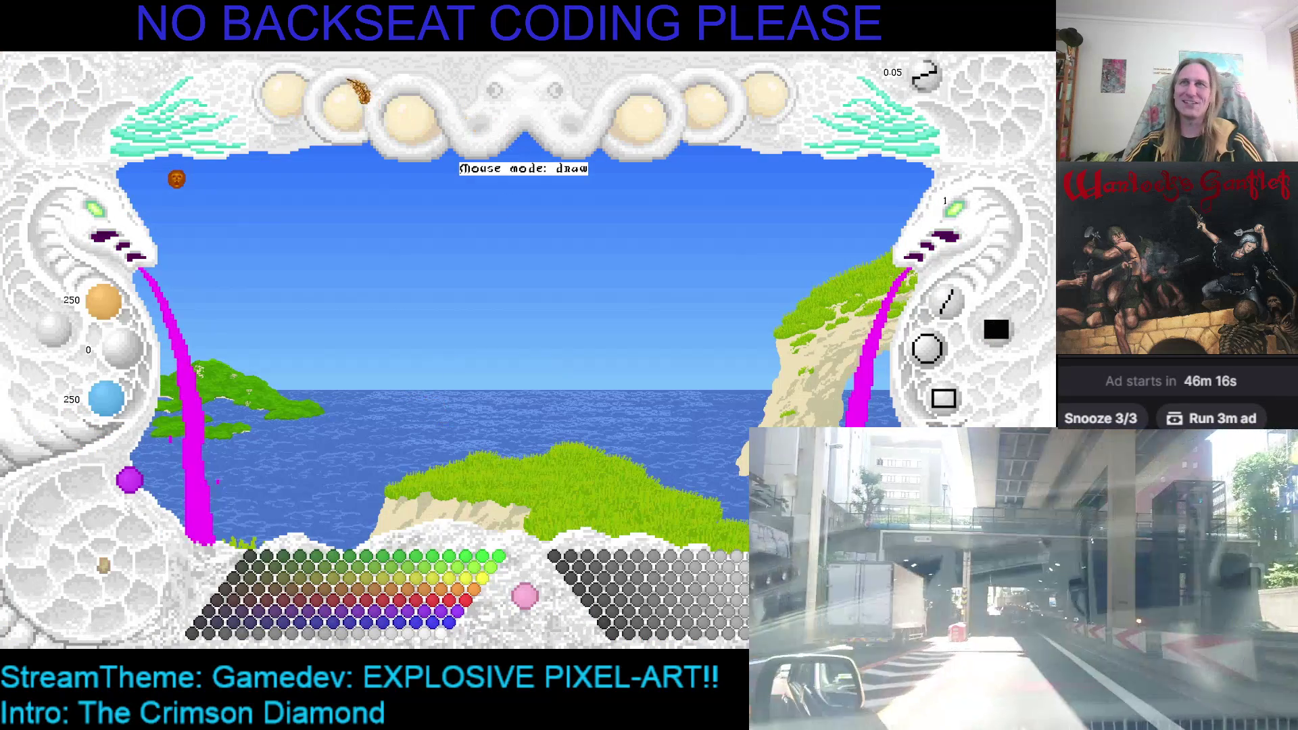
Load the saved smoke-puff project from Kaleidomancer's list of saved projects.
click(355, 91)
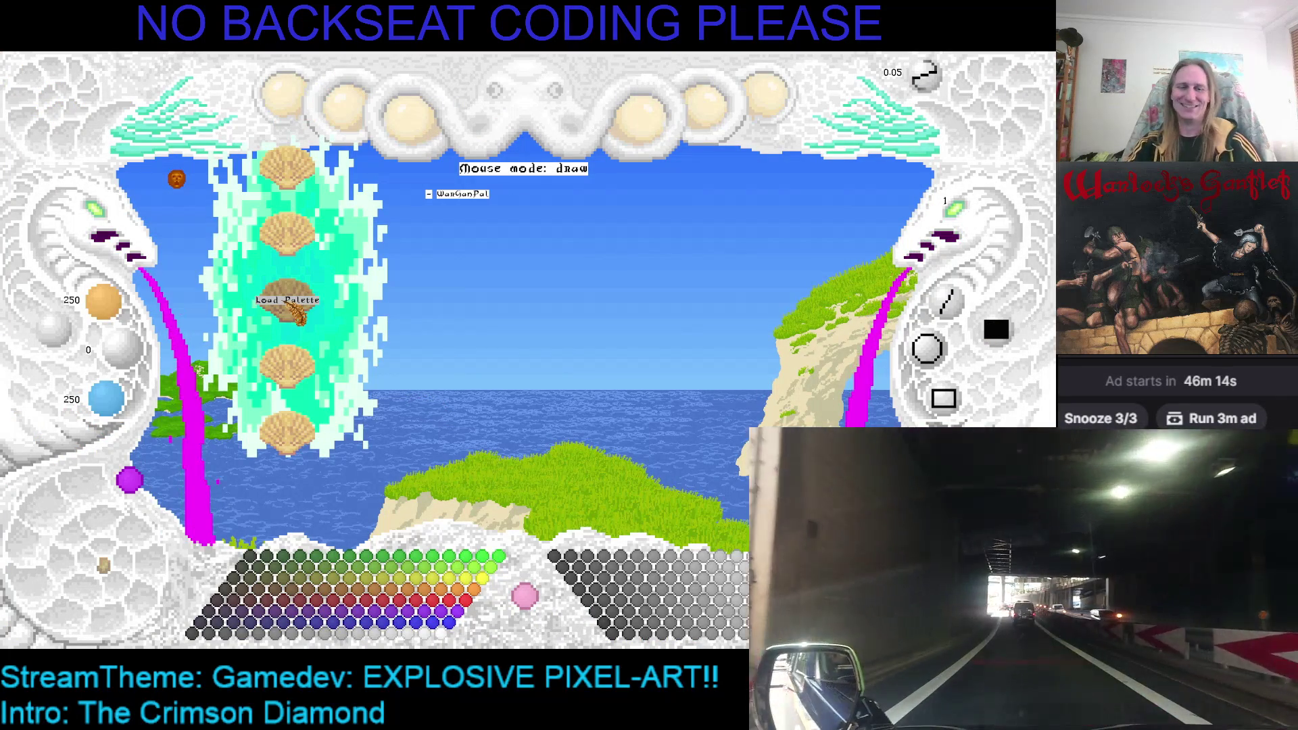
click(296, 311)
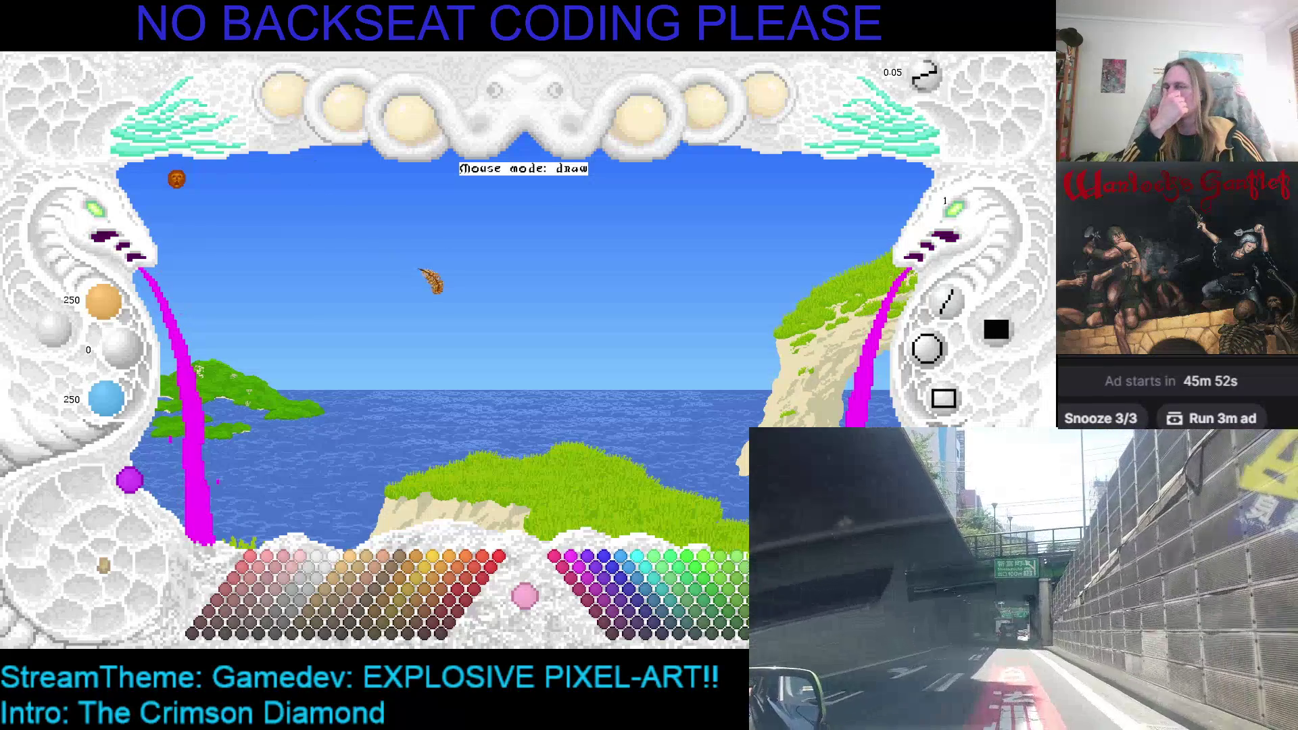
click(784, 89)
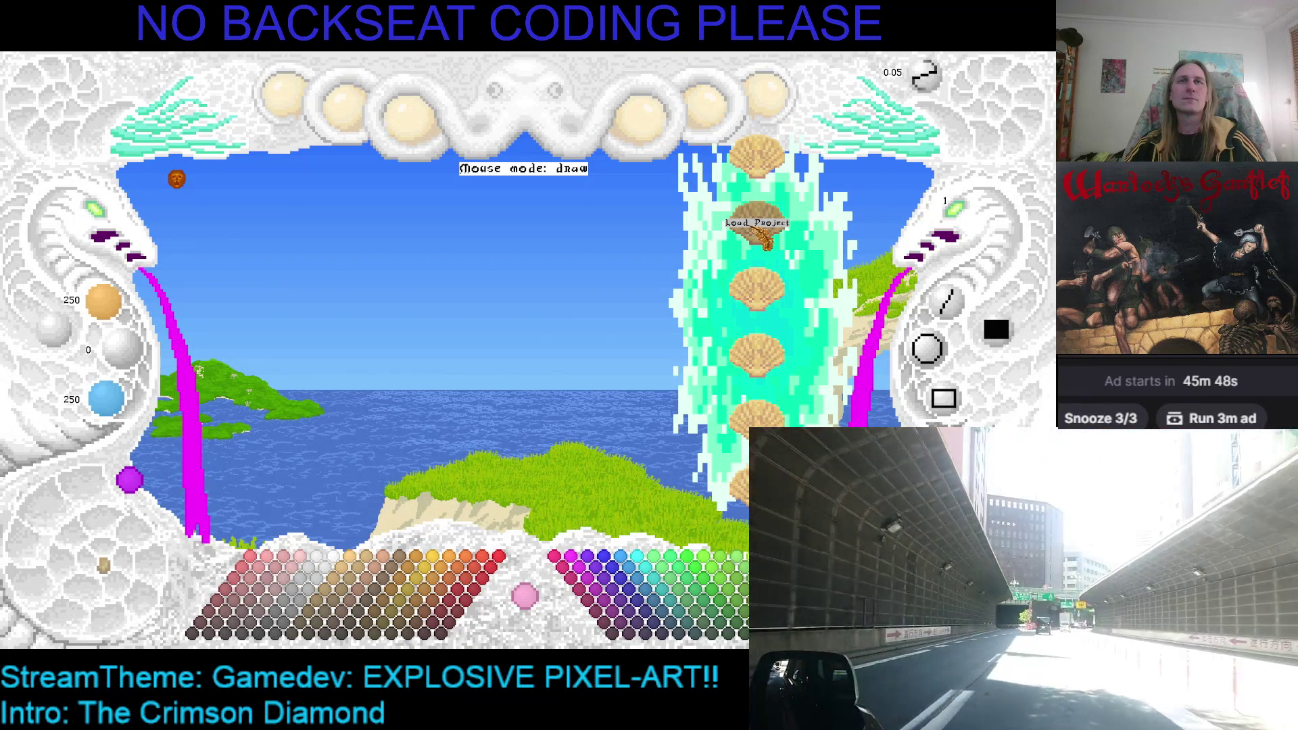
click(762, 236)
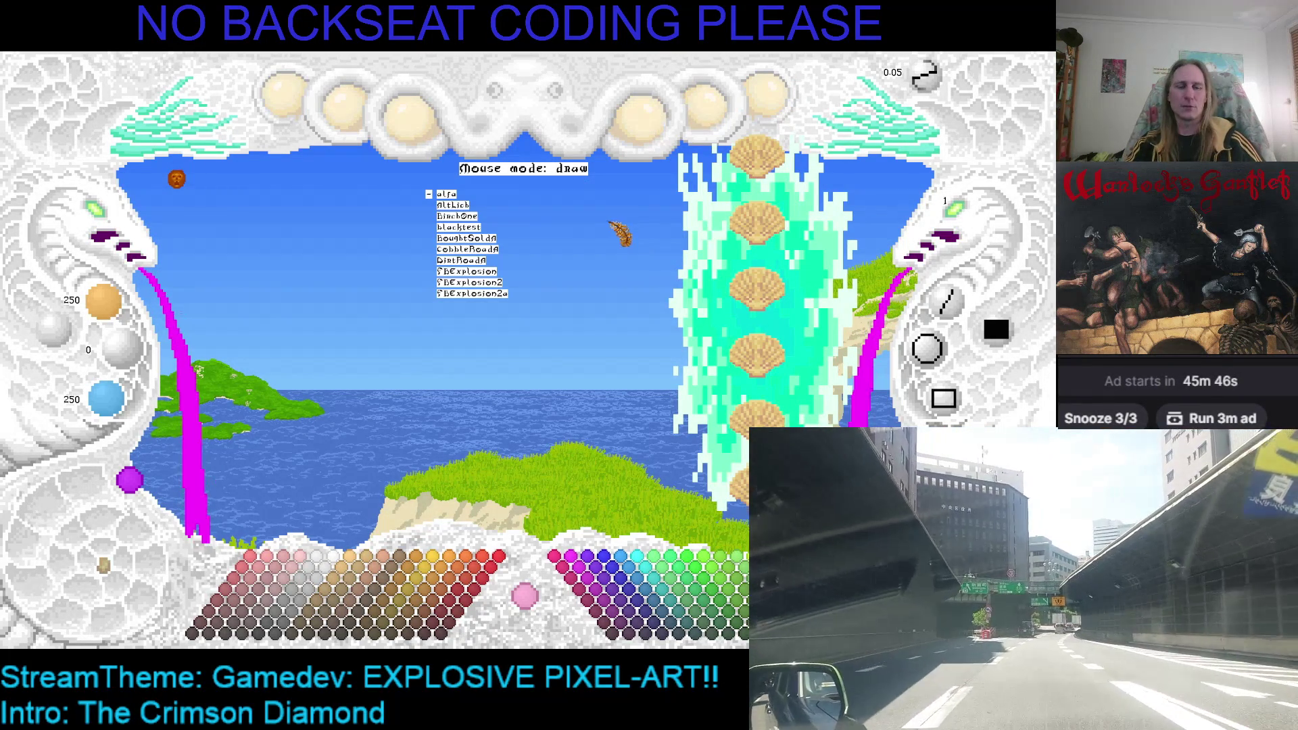
scroll(661, 238, down, 2)
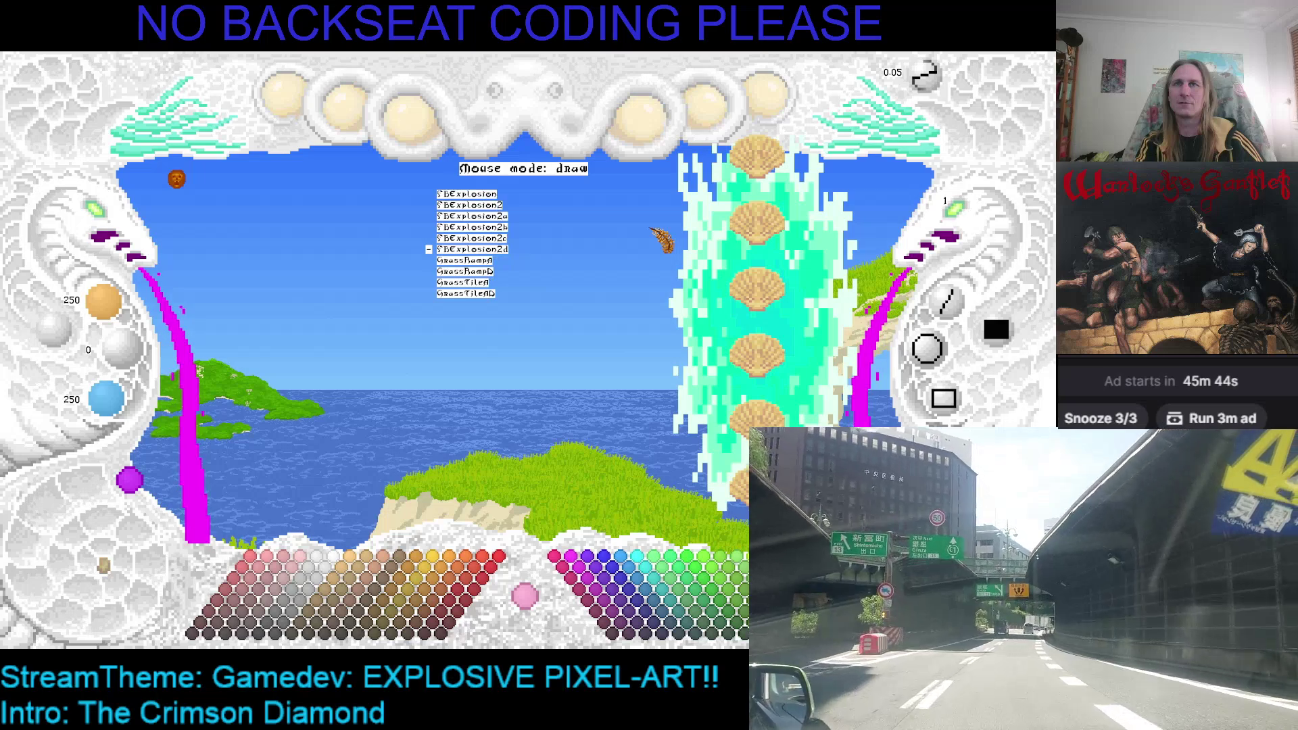
click(661, 238)
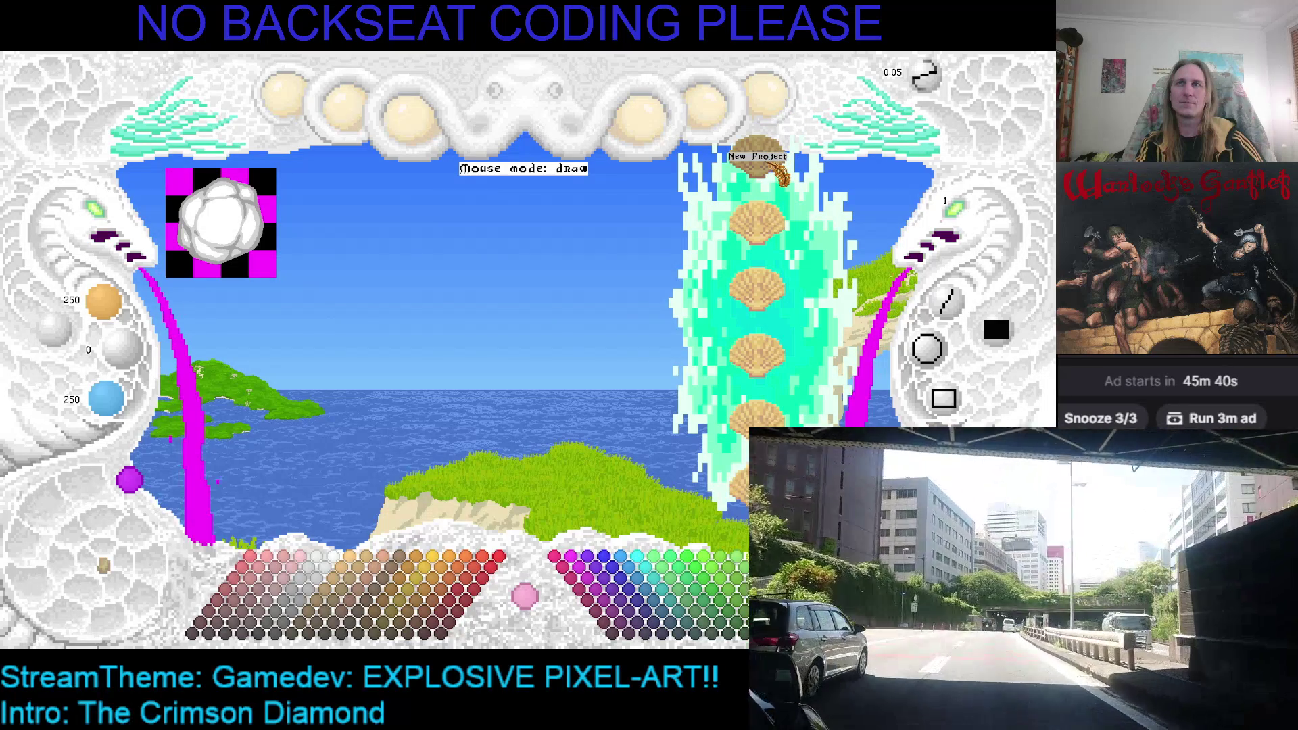
Create a 200×200 project named SBExplosion2e and centre its blank canvas in the workspace.
click(777, 170)
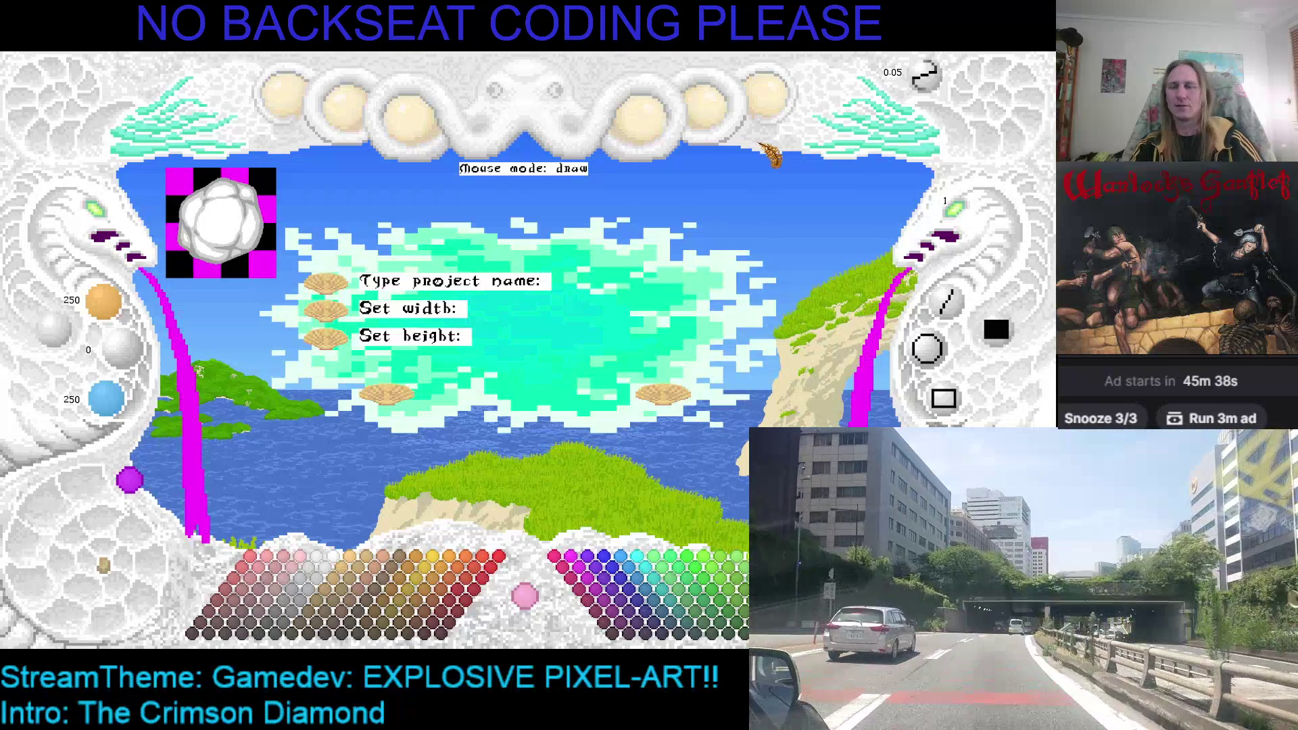
text(SBE)
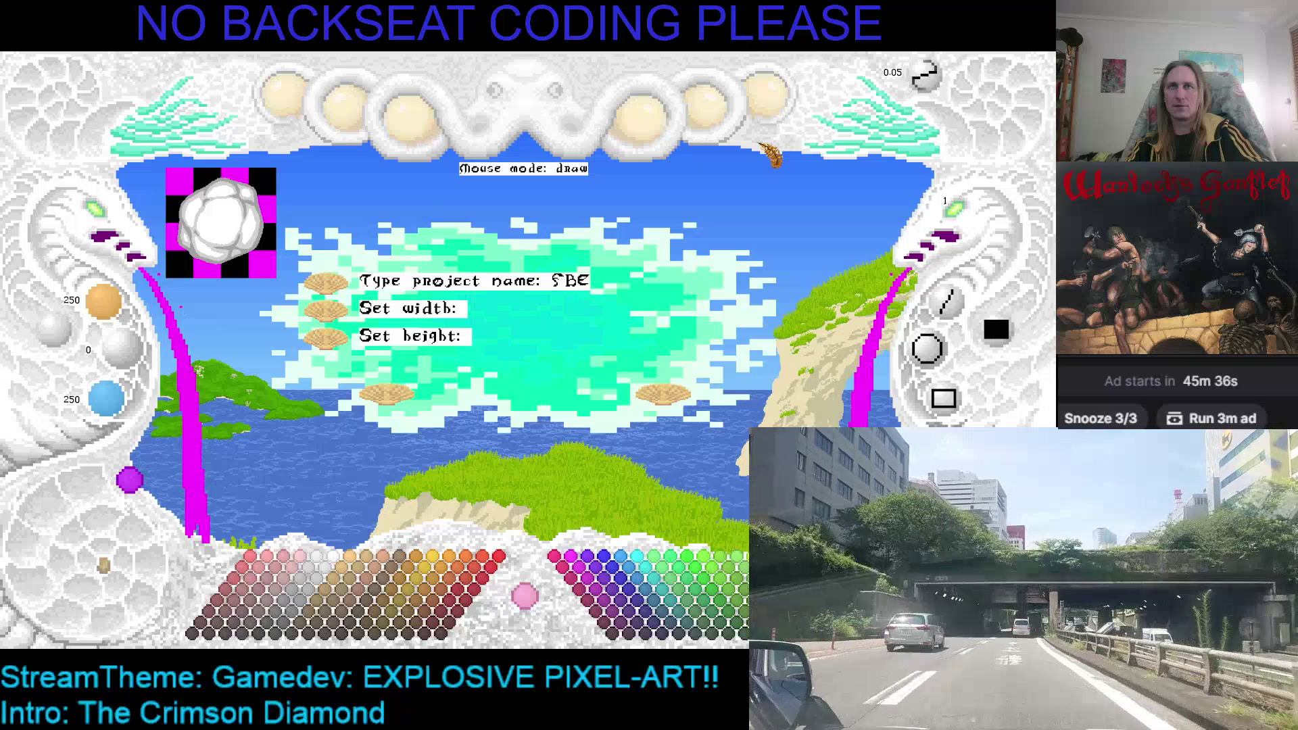
text(xplosion)
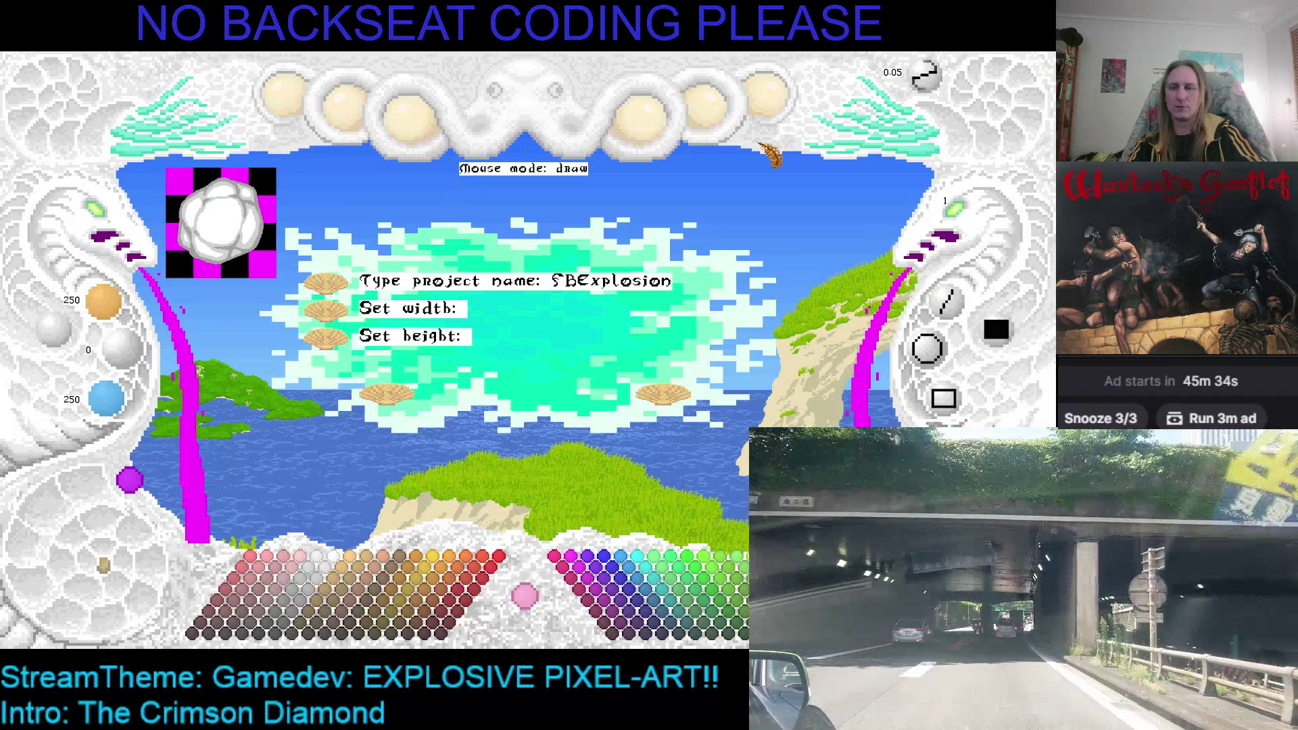
text(2)
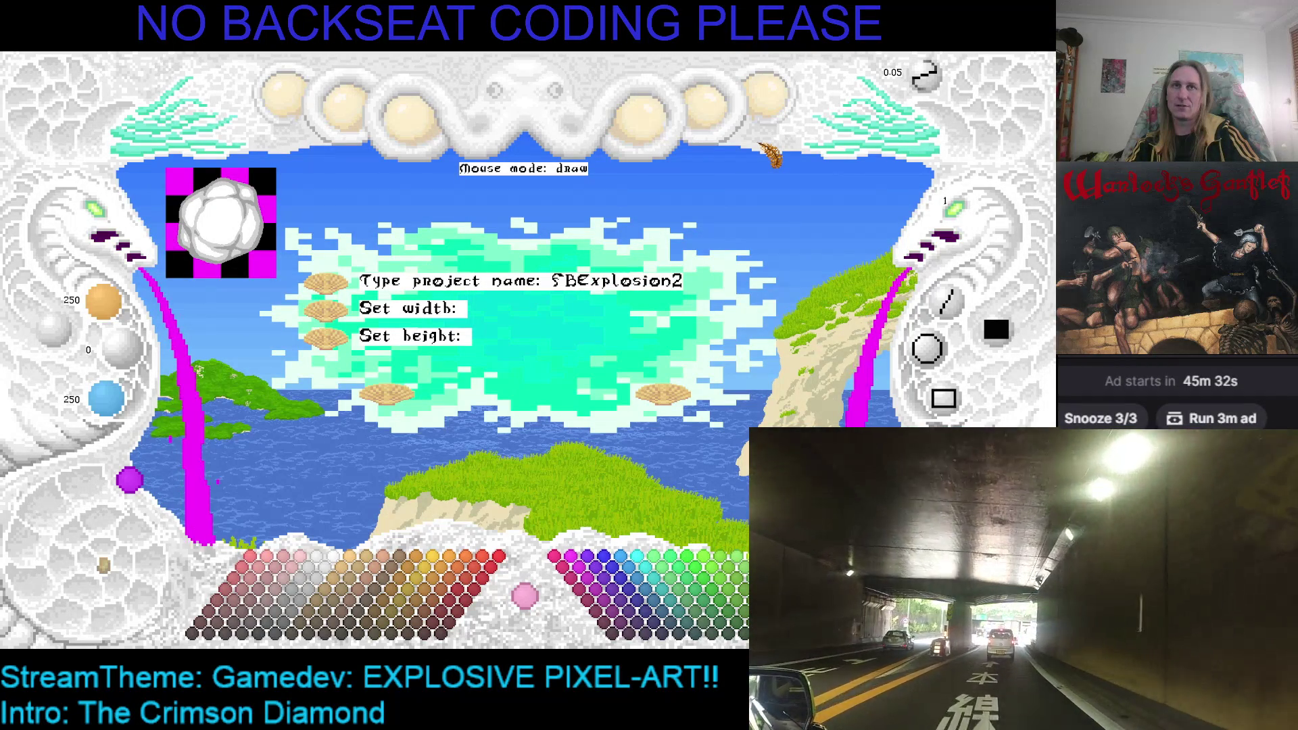
text(e)
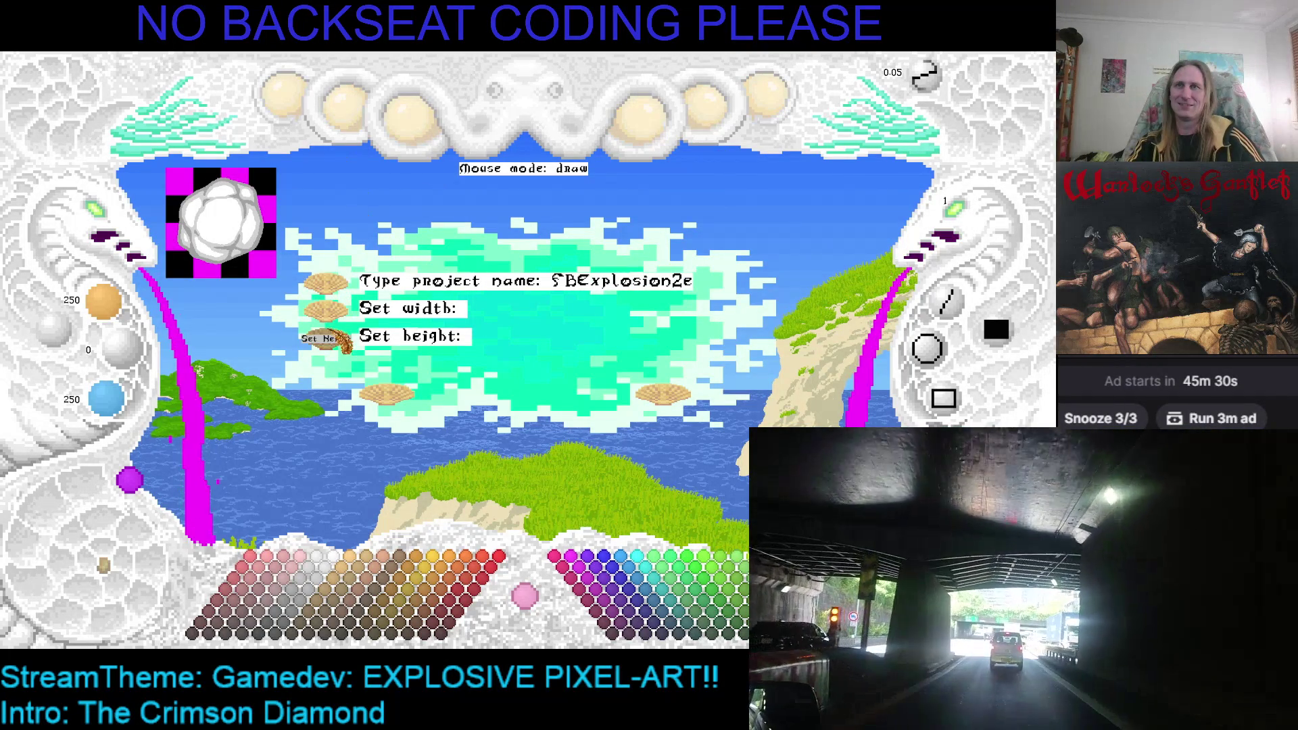
click(326, 309)
text(20)
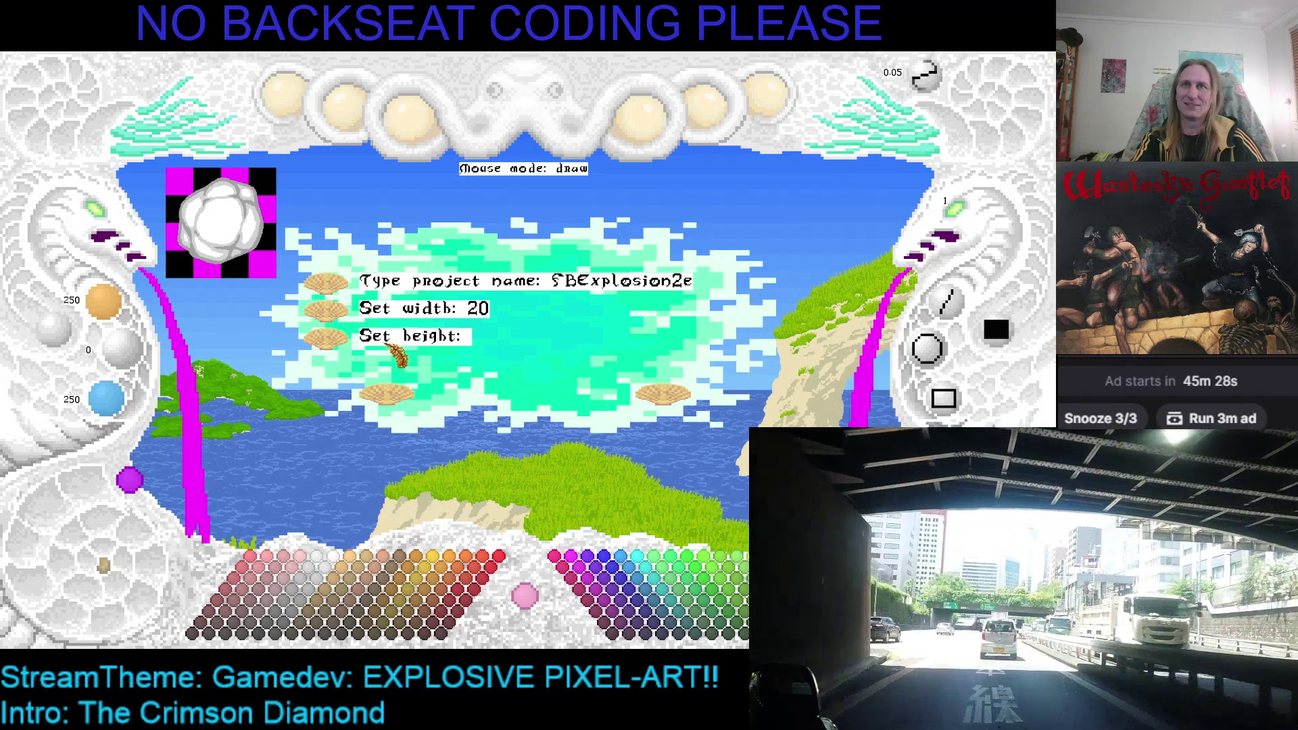
text(0)
click(326, 336)
text(200)
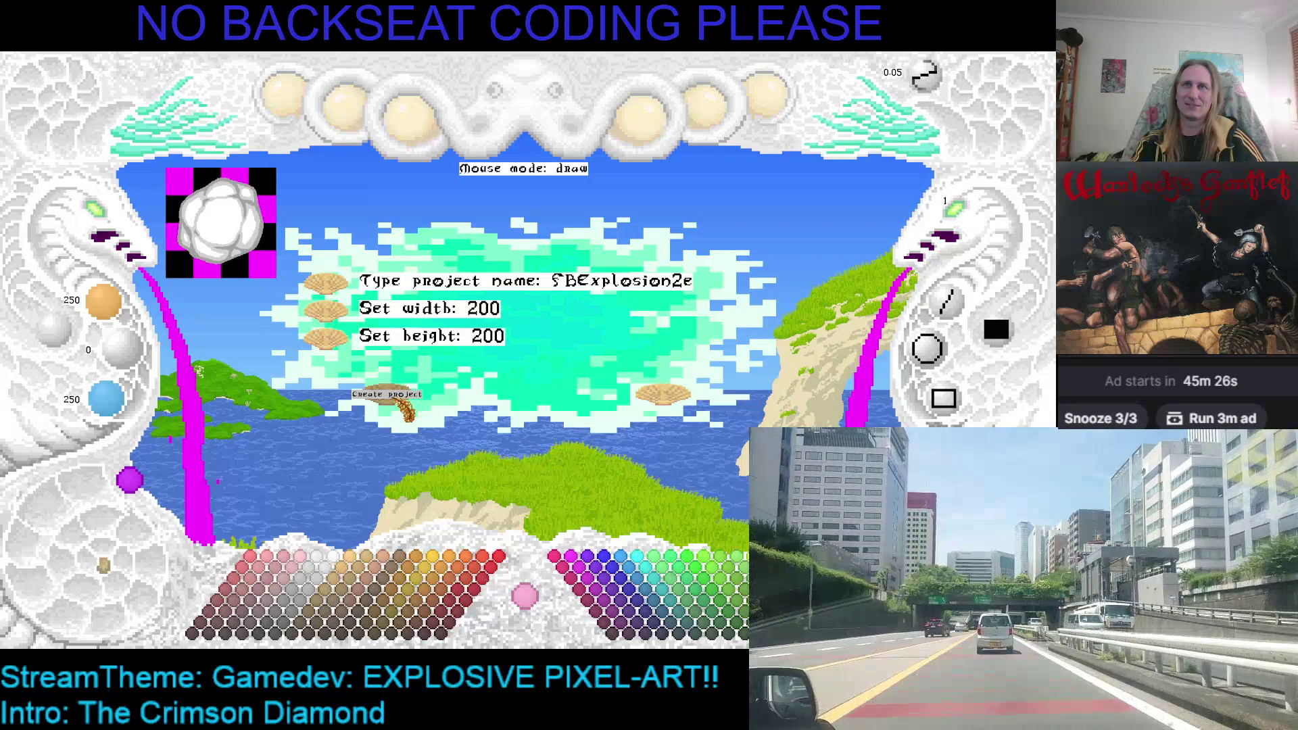
click(402, 403)
mouse_move(266, 209)
mouse_down()
mouse_move(486, 284)
mouse_move(562, 267)
mouse_up()
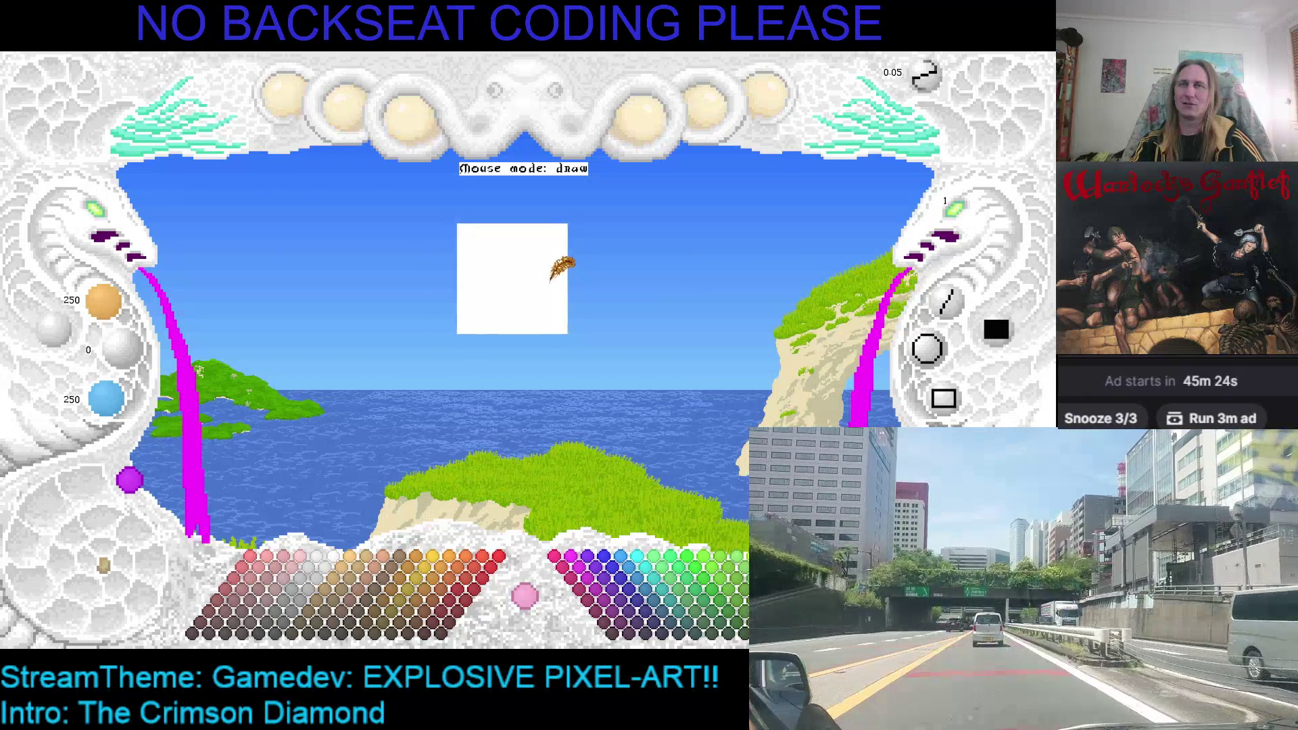
Load the smoke-puff project alongside the new canvas and drag it off to the right.
click(767, 98)
click(760, 304)
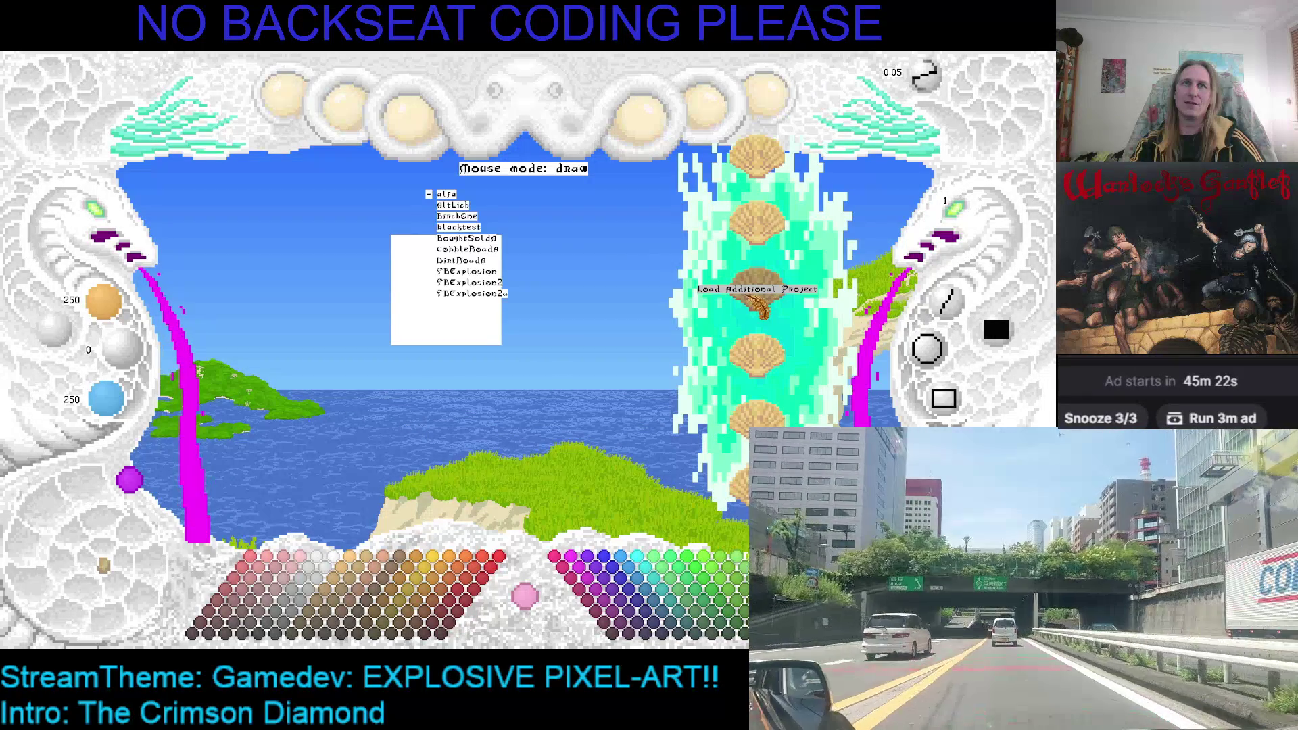
scroll(740, 284, down, 7)
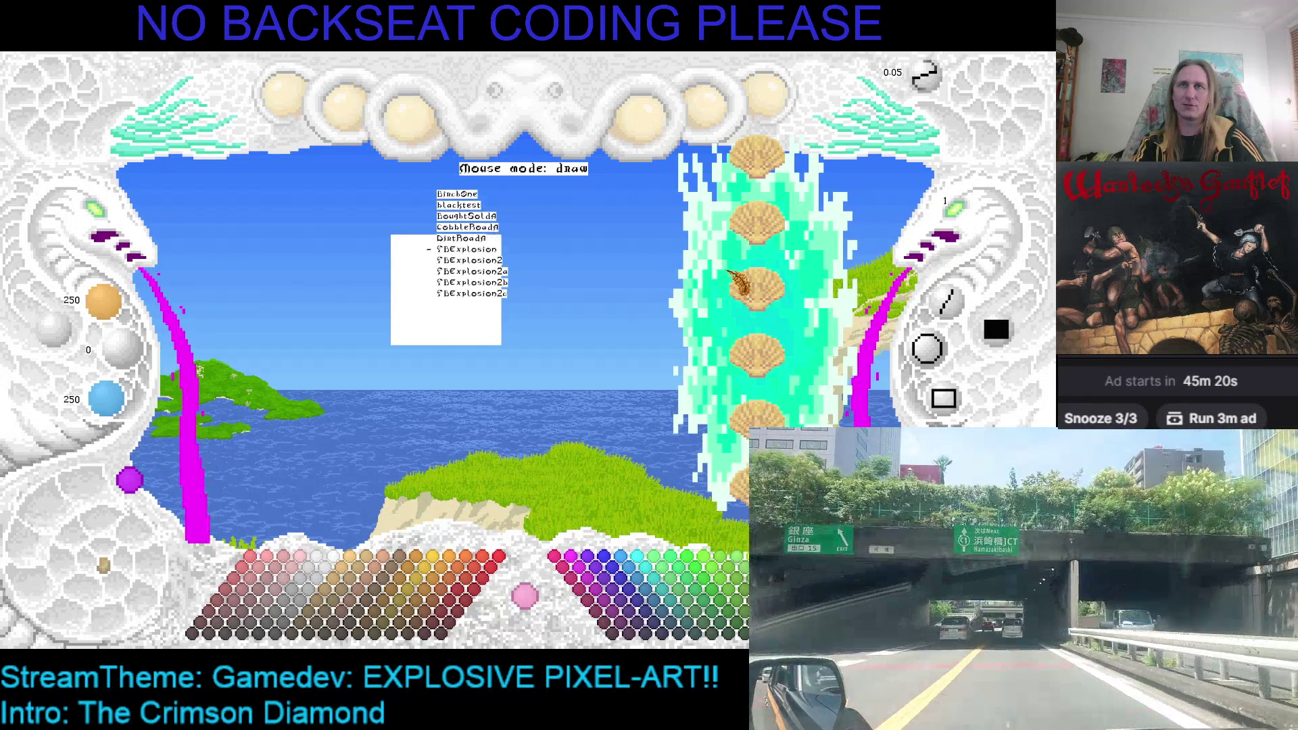
scroll(739, 284, down, 6)
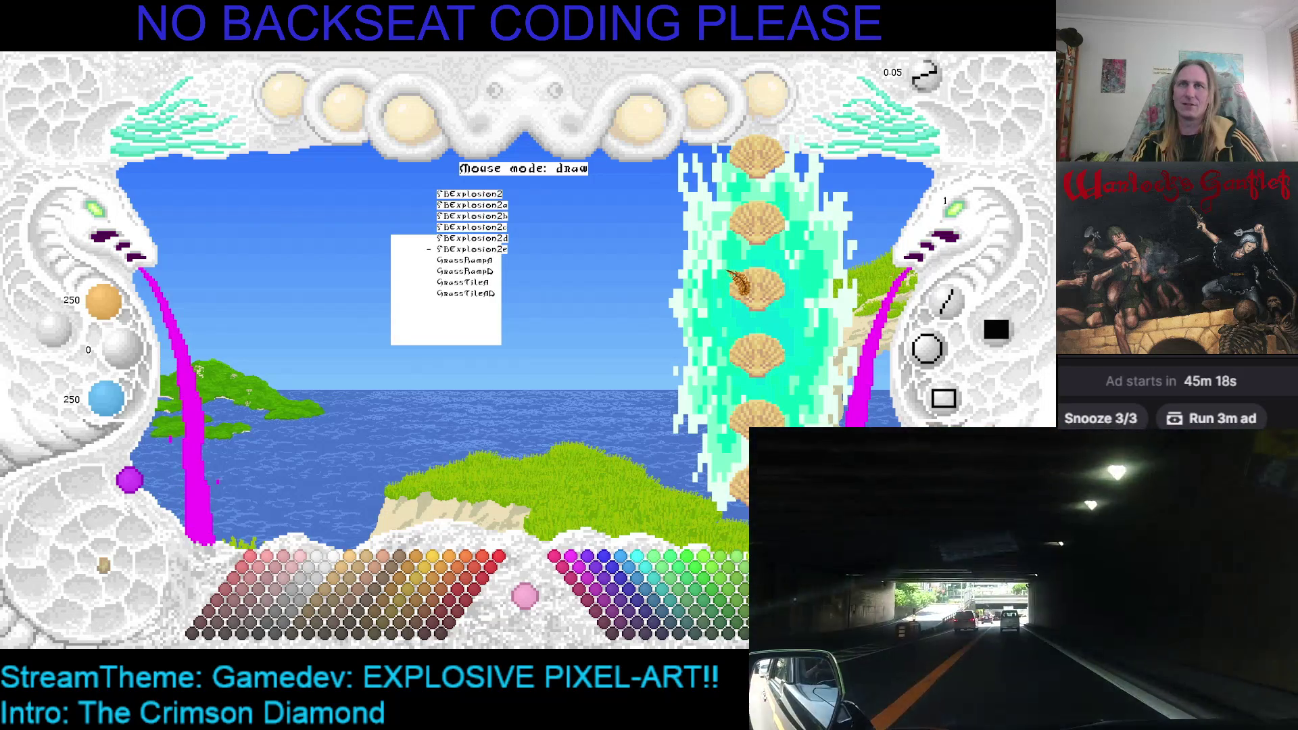
click(730, 272)
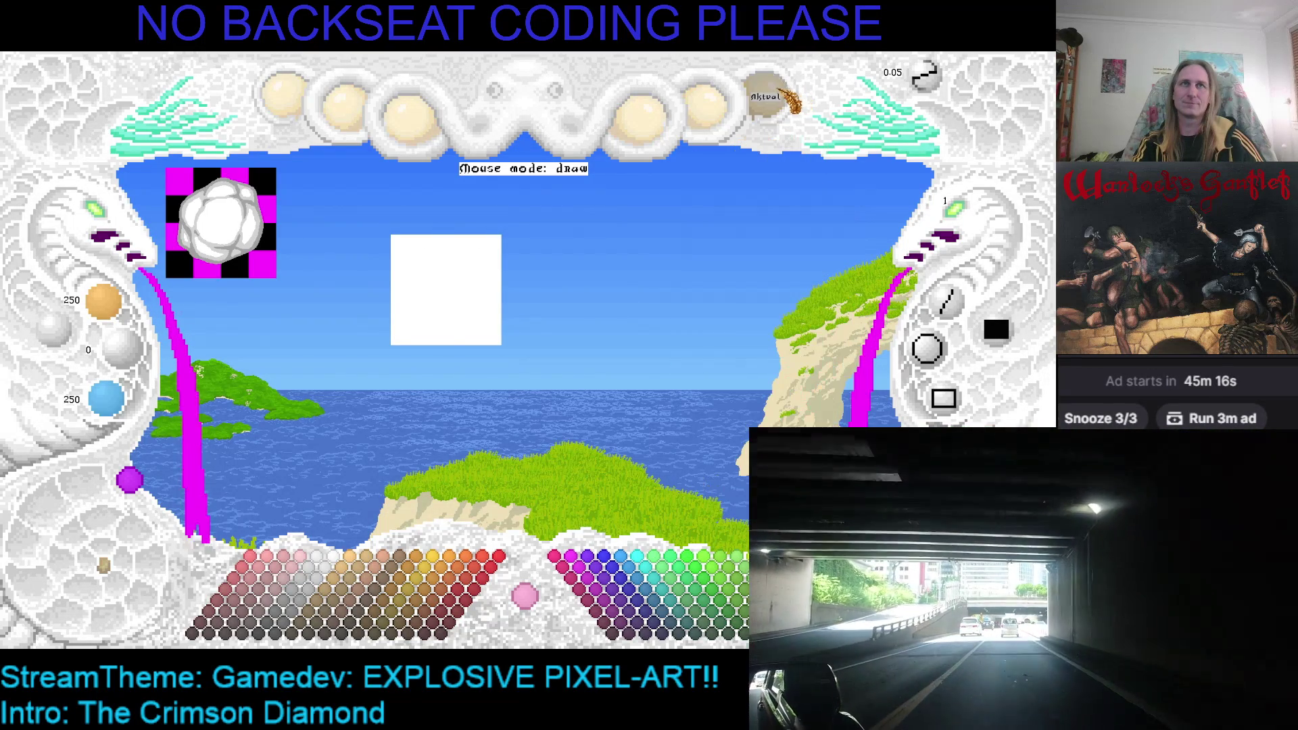
mouse_move(357, 208)
mouse_down()
mouse_move(623, 266)
mouse_move(796, 260)
mouse_up()
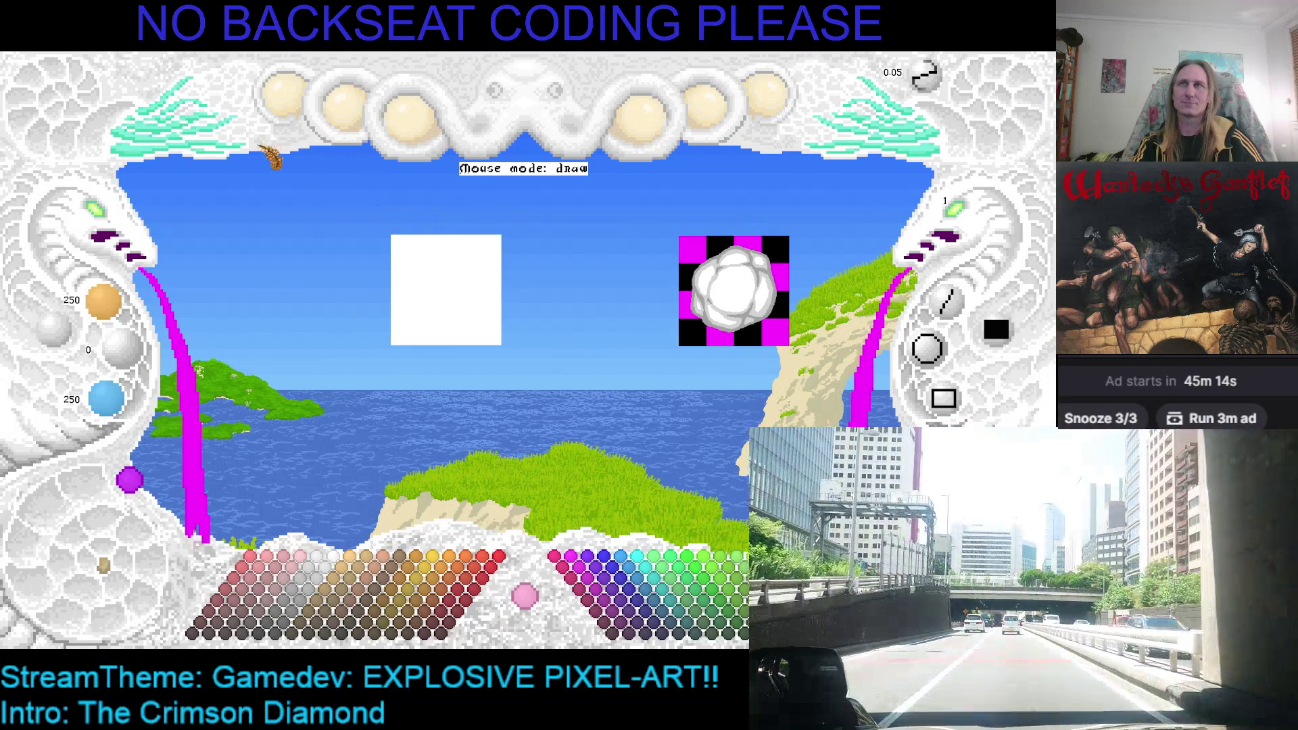
Copy the whole puff into the SBExplosion2e canvas, then open an enlarged view of the original puff.
click(125, 165)
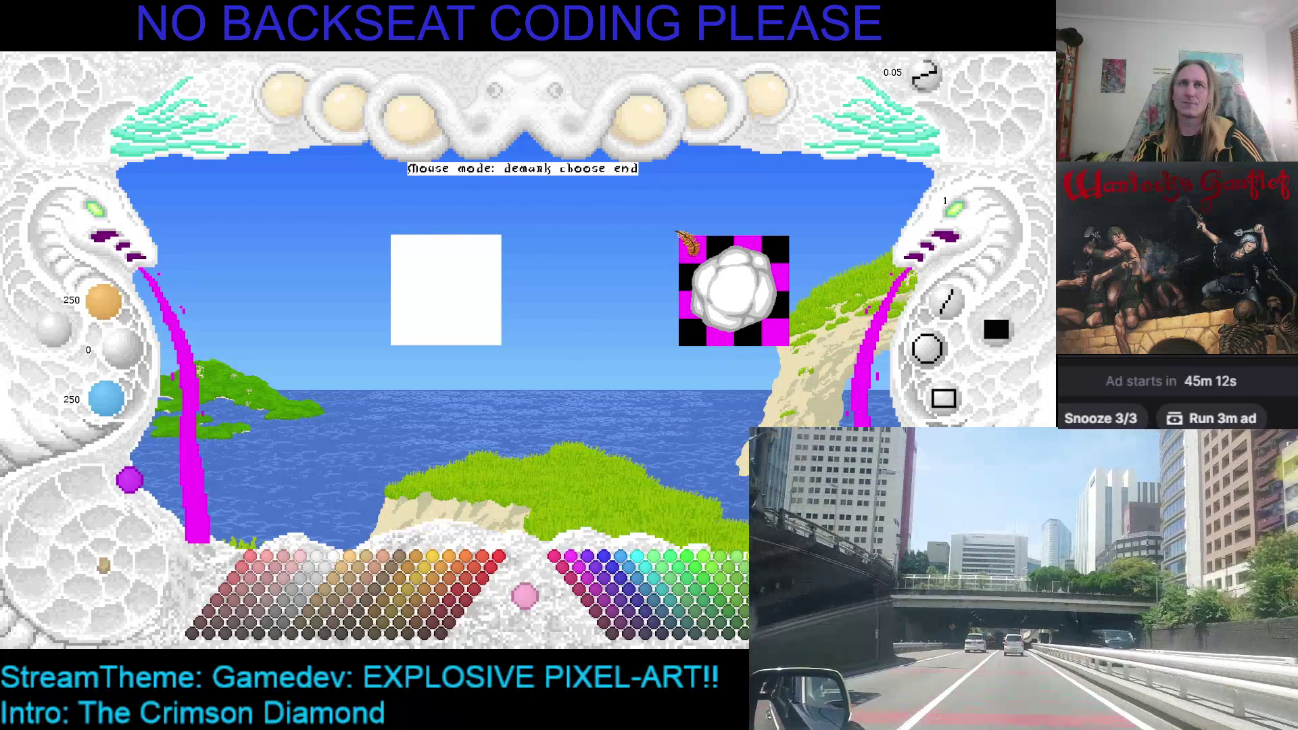
click(792, 348)
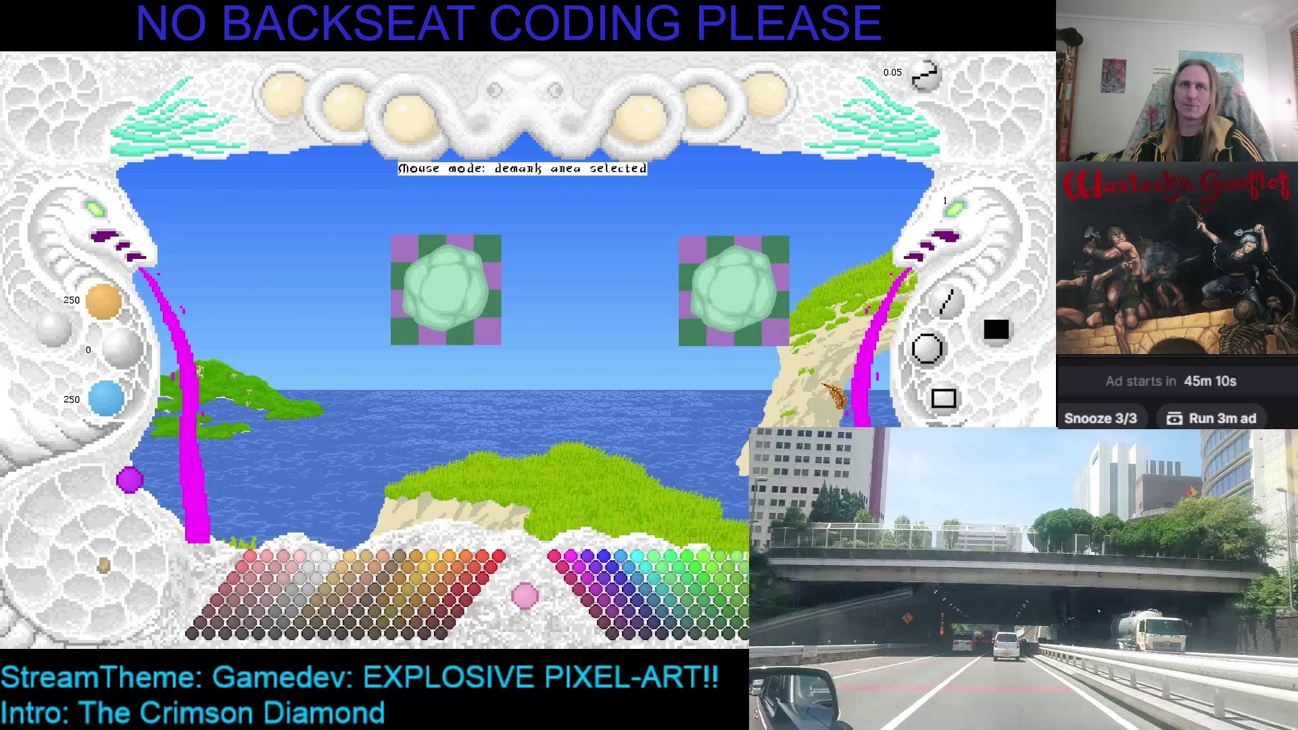
key(ctrl+c)
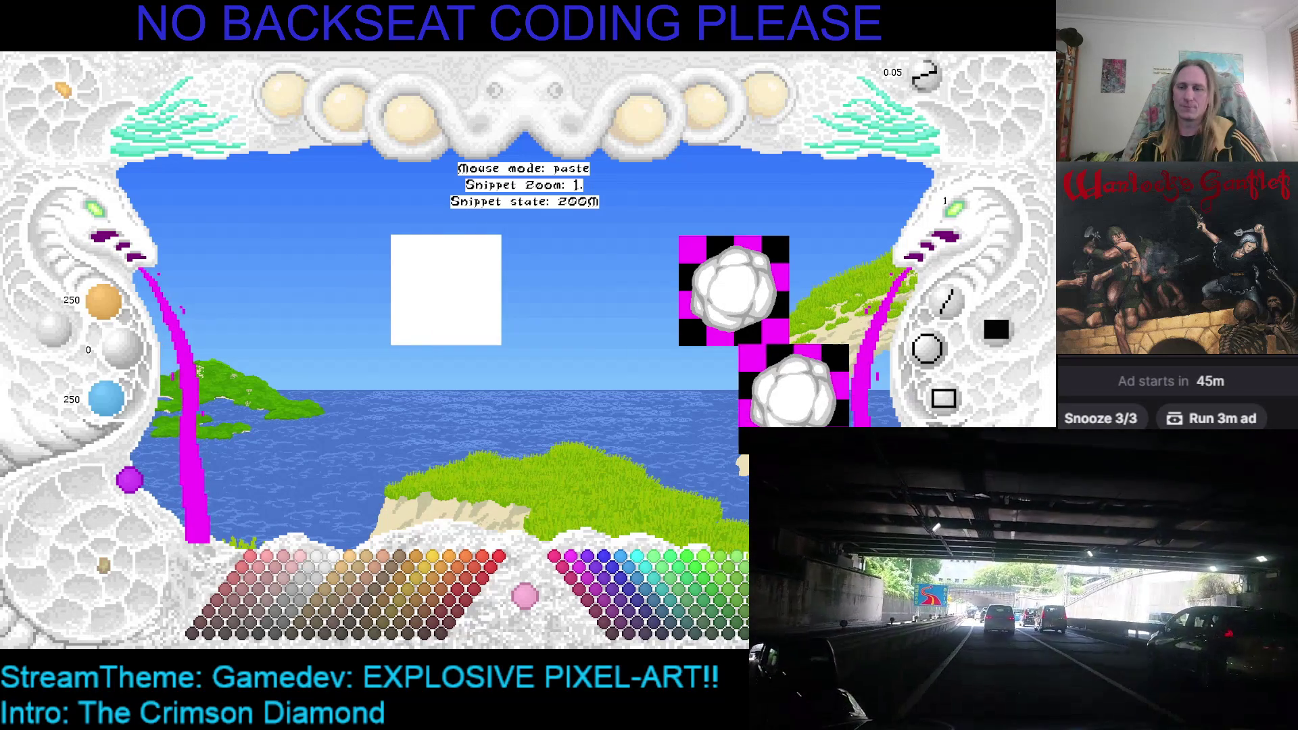
key(Escape)
key(ctrl+z)
key(ctrl+y)
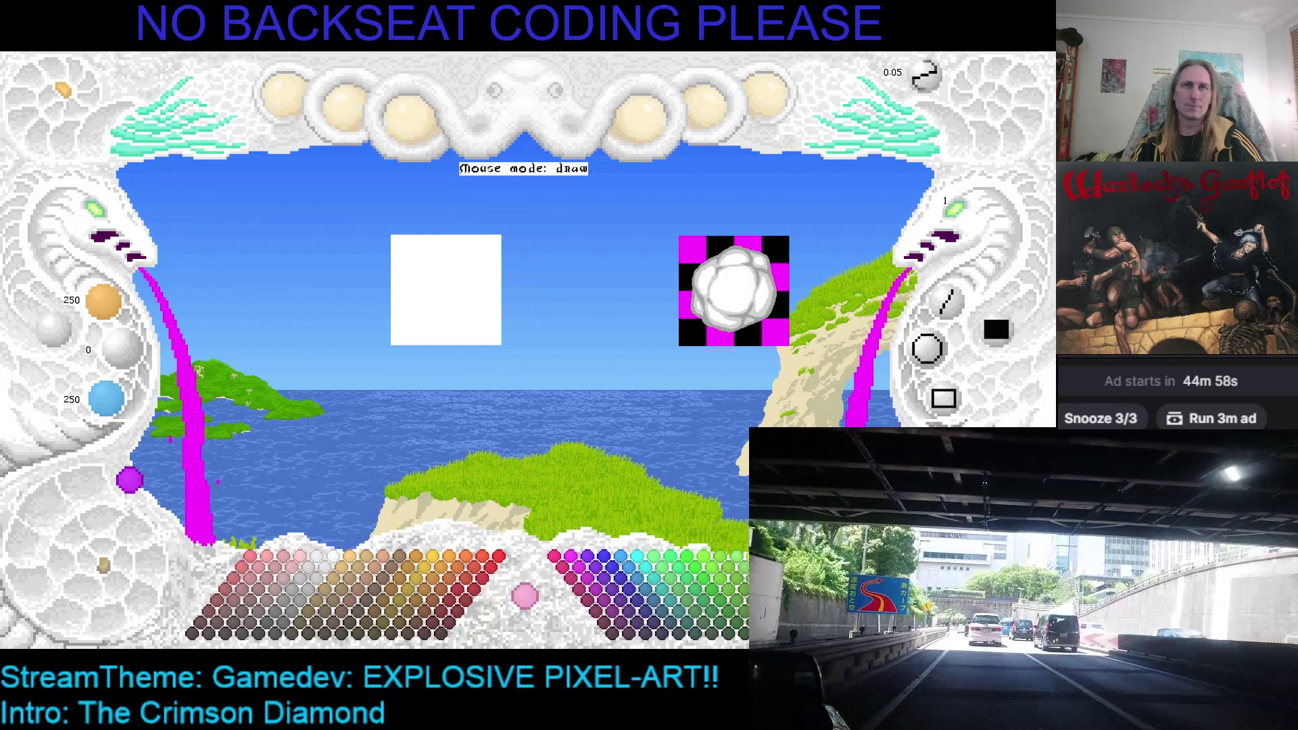
key(ctrl+v)
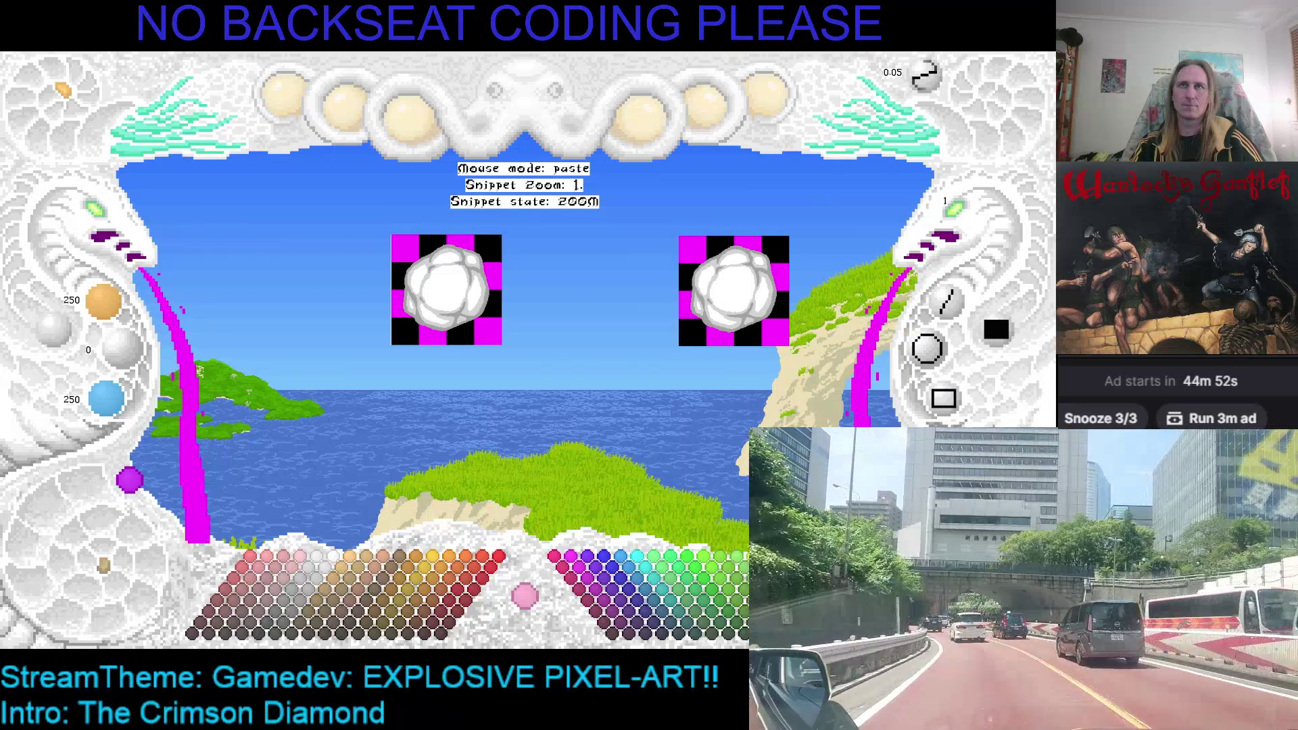
key(Escape)
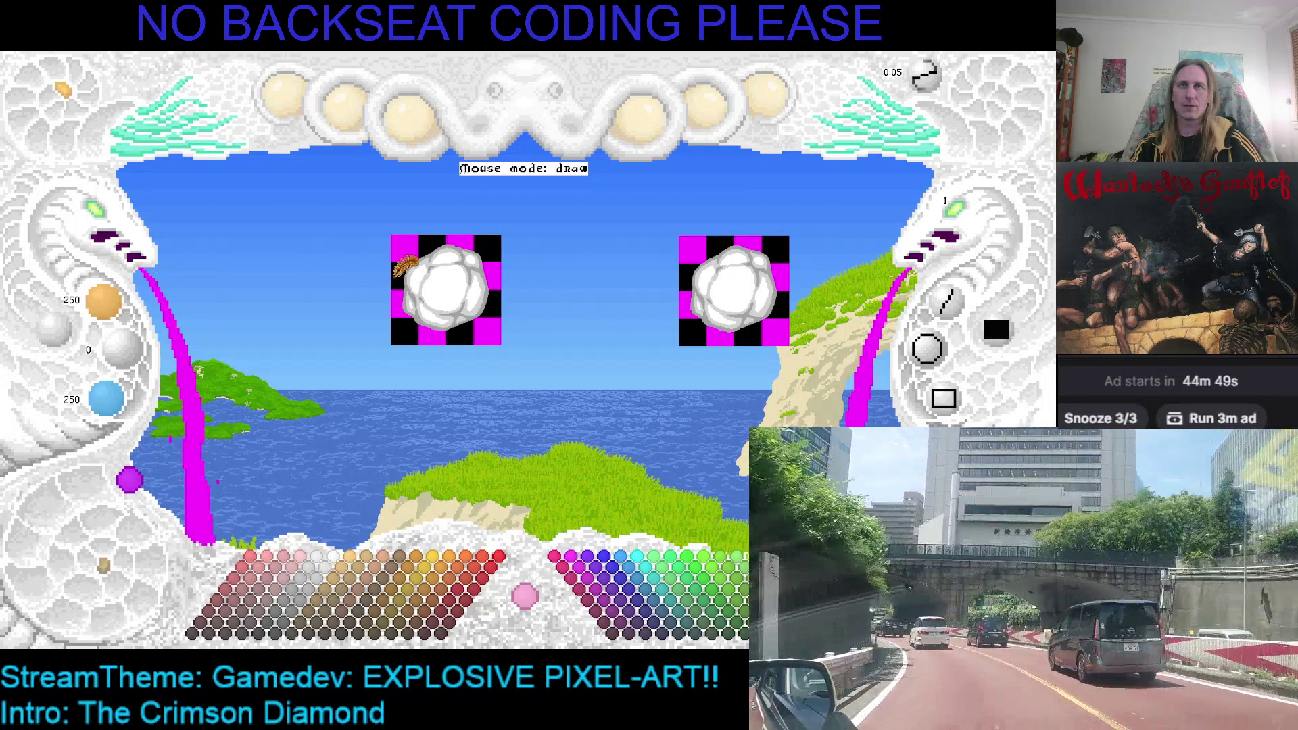
key(ctrl+z)
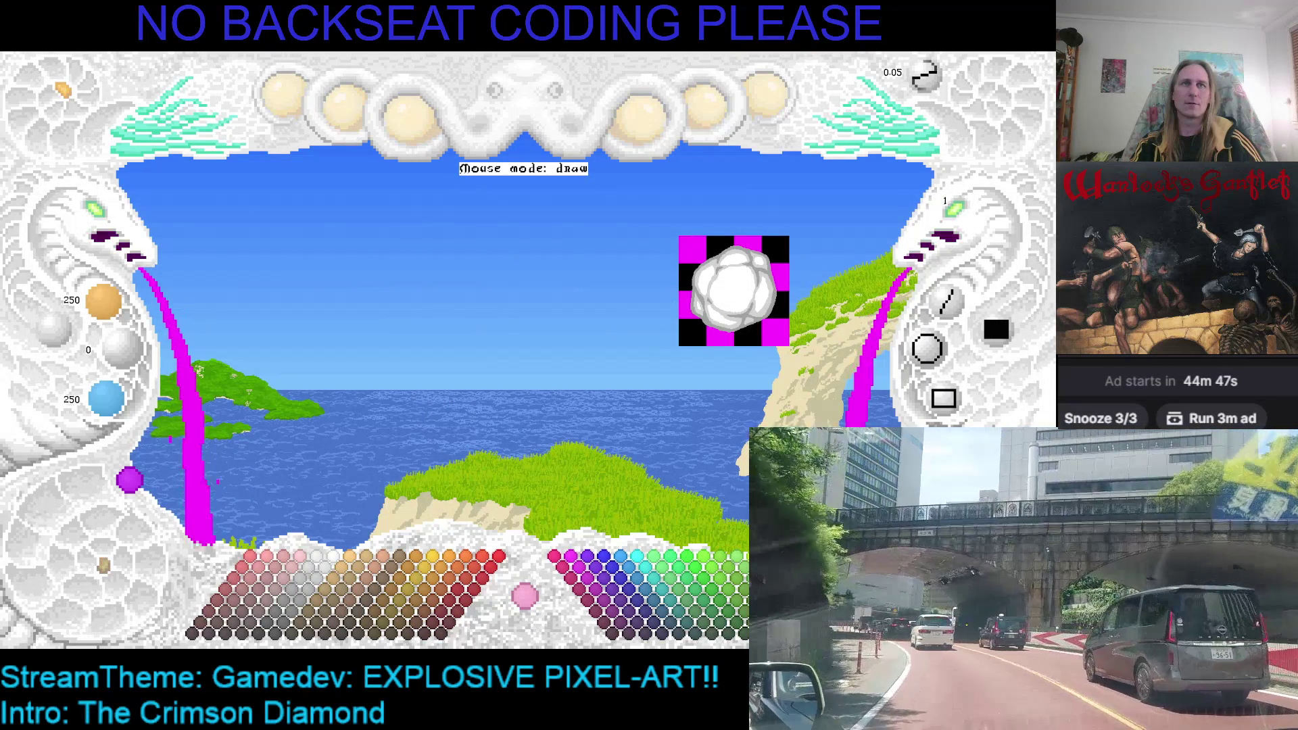
key(ctrl+y)
click(98, 213)
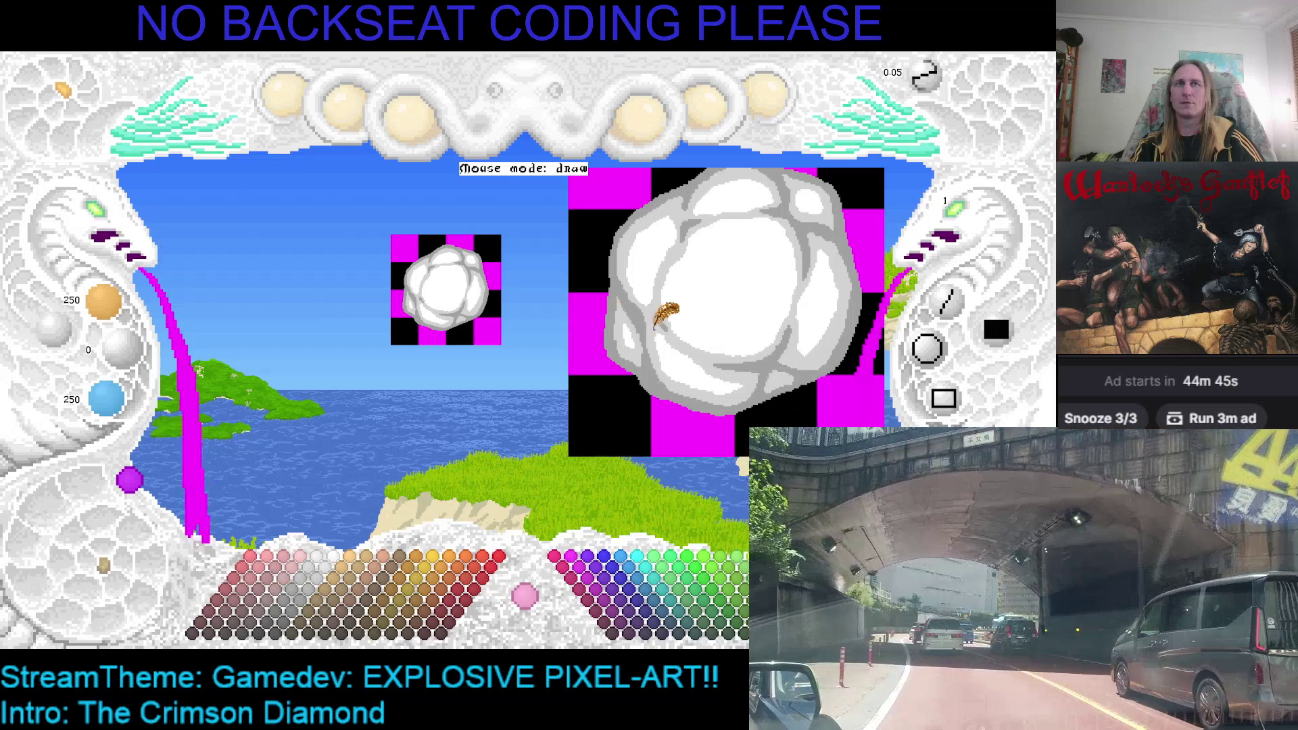
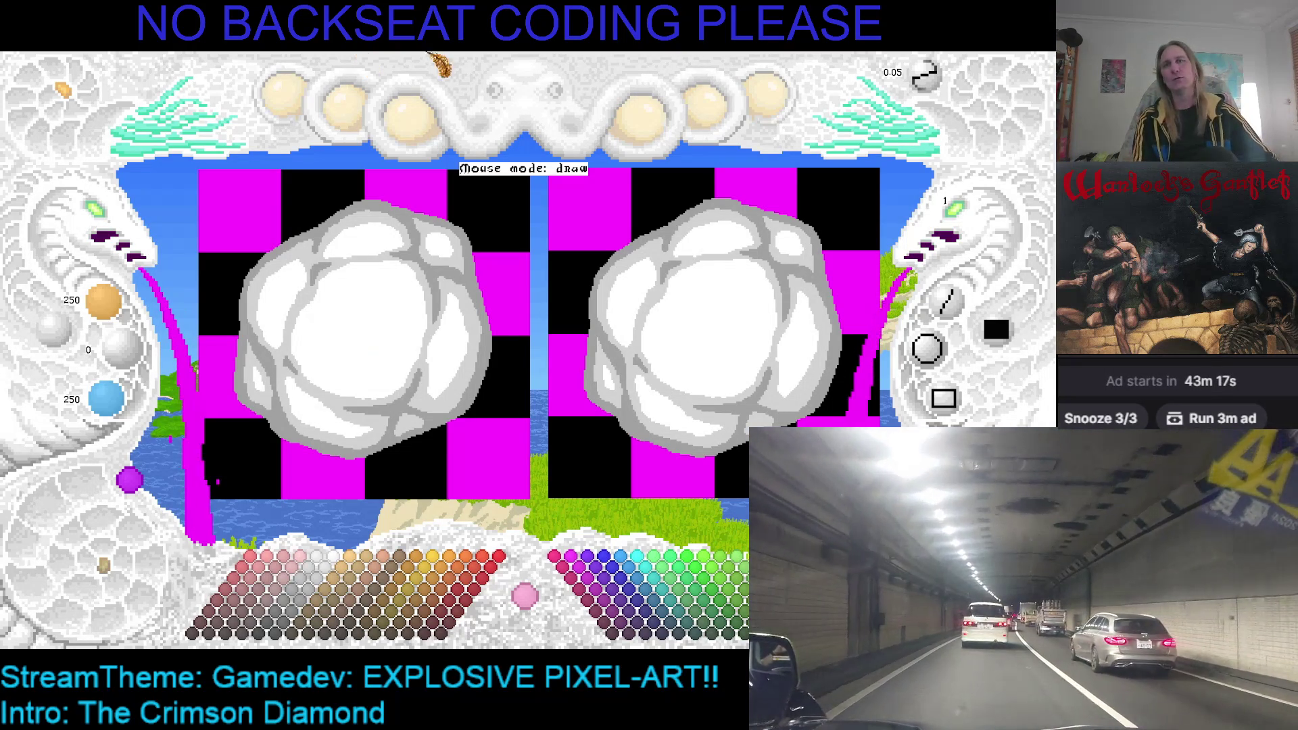
Pick the cloud-edge grey, set brush size 2, and bring the left cloud into view.
right_click(467, 274)
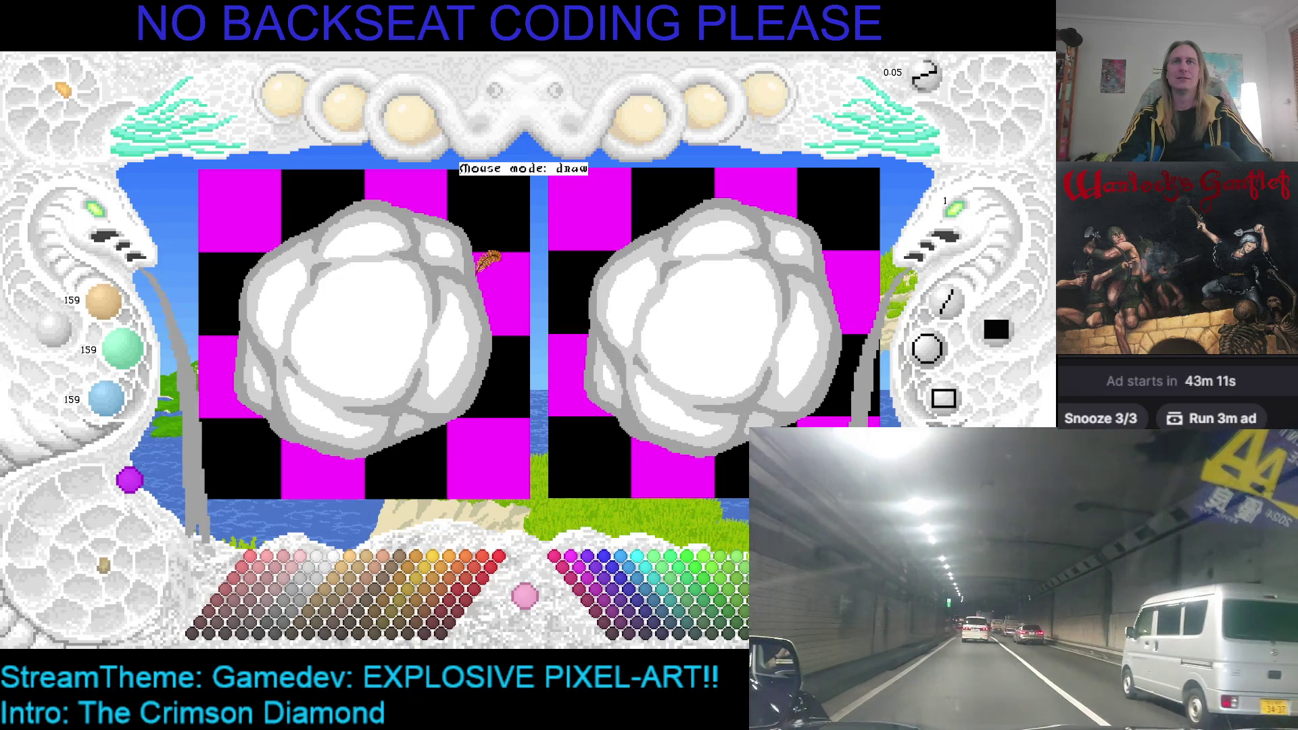
scroll(965, 213, up, 1)
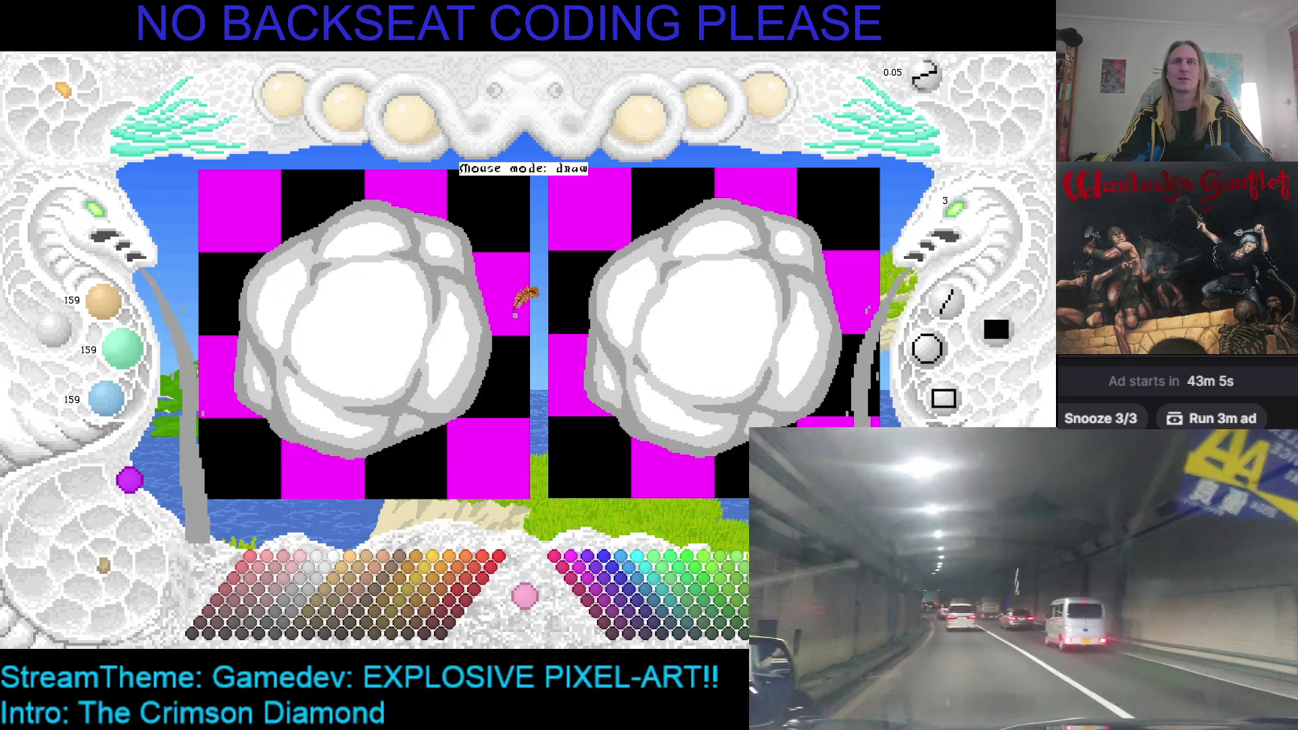
drag(464, 298, 415, 323)
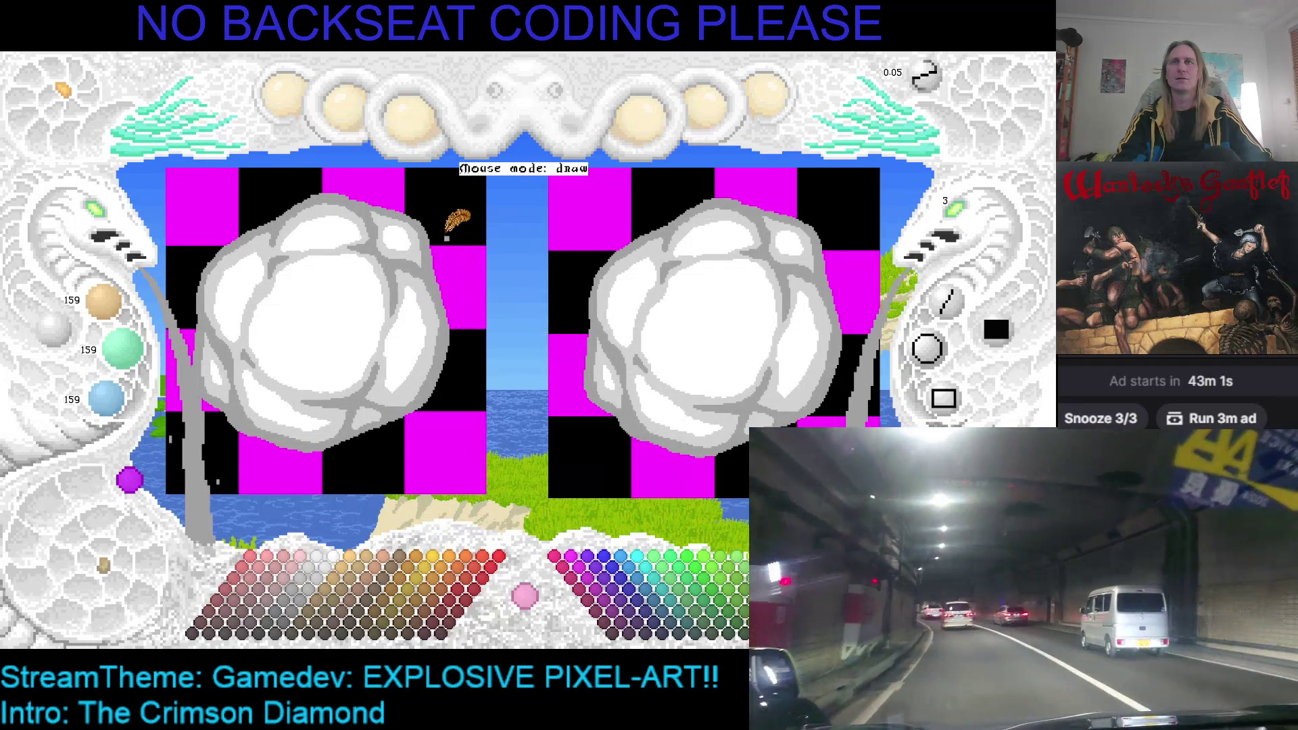
drag(430, 215, 452, 262)
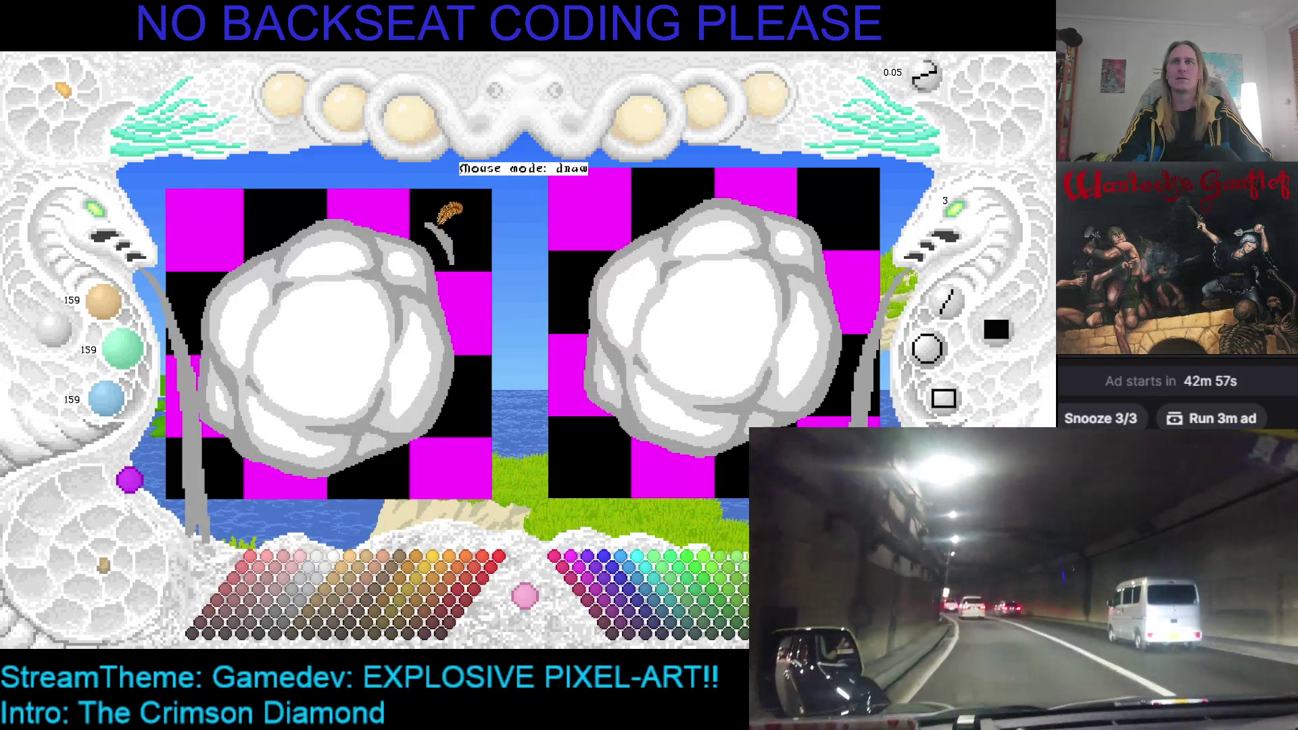
mouse_move(466, 343)
mouse_down()
mouse_move(499, 277)
mouse_move(483, 369)
mouse_move(537, 279)
mouse_up()
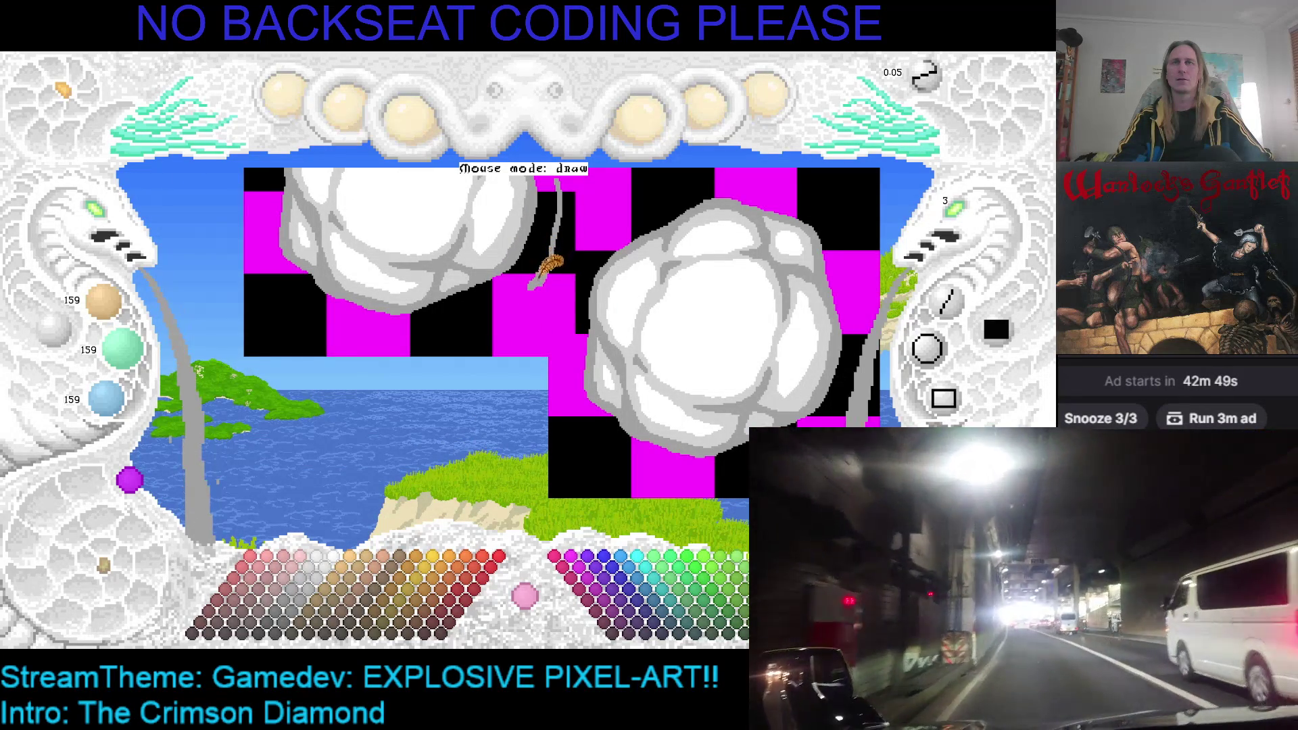
Draw four short grey wisps beside, below and up-right of the left cloud.
mouse_move(404, 333)
mouse_down()
mouse_move(377, 334)
mouse_move(430, 331)
mouse_move(382, 324)
mouse_up()
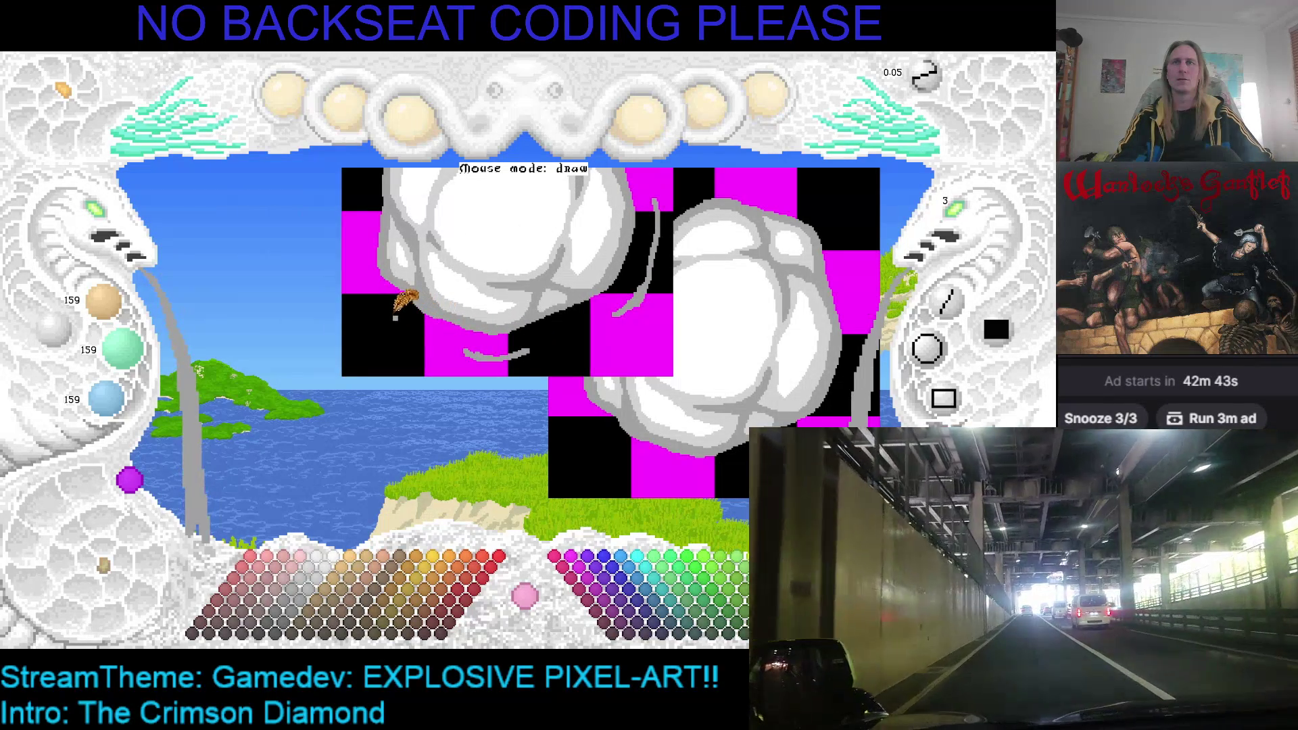
drag(394, 319, 422, 340)
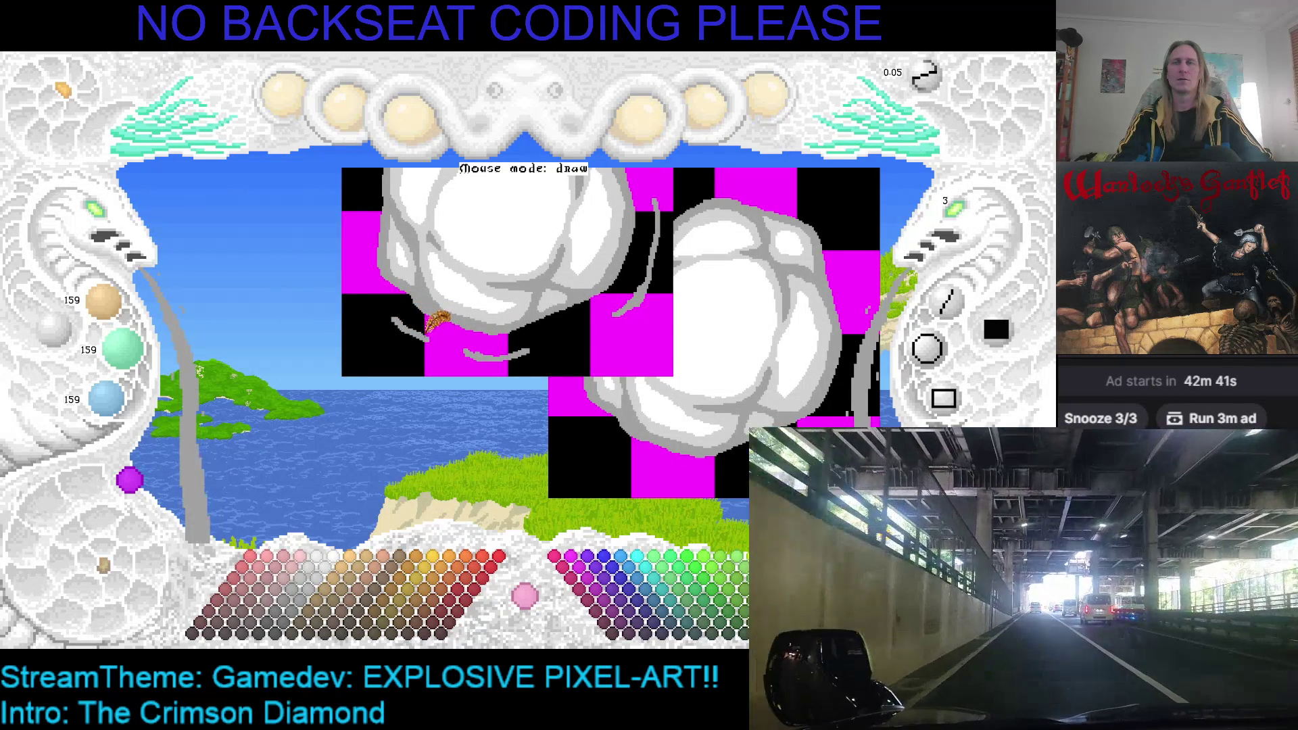
drag(387, 286, 404, 319)
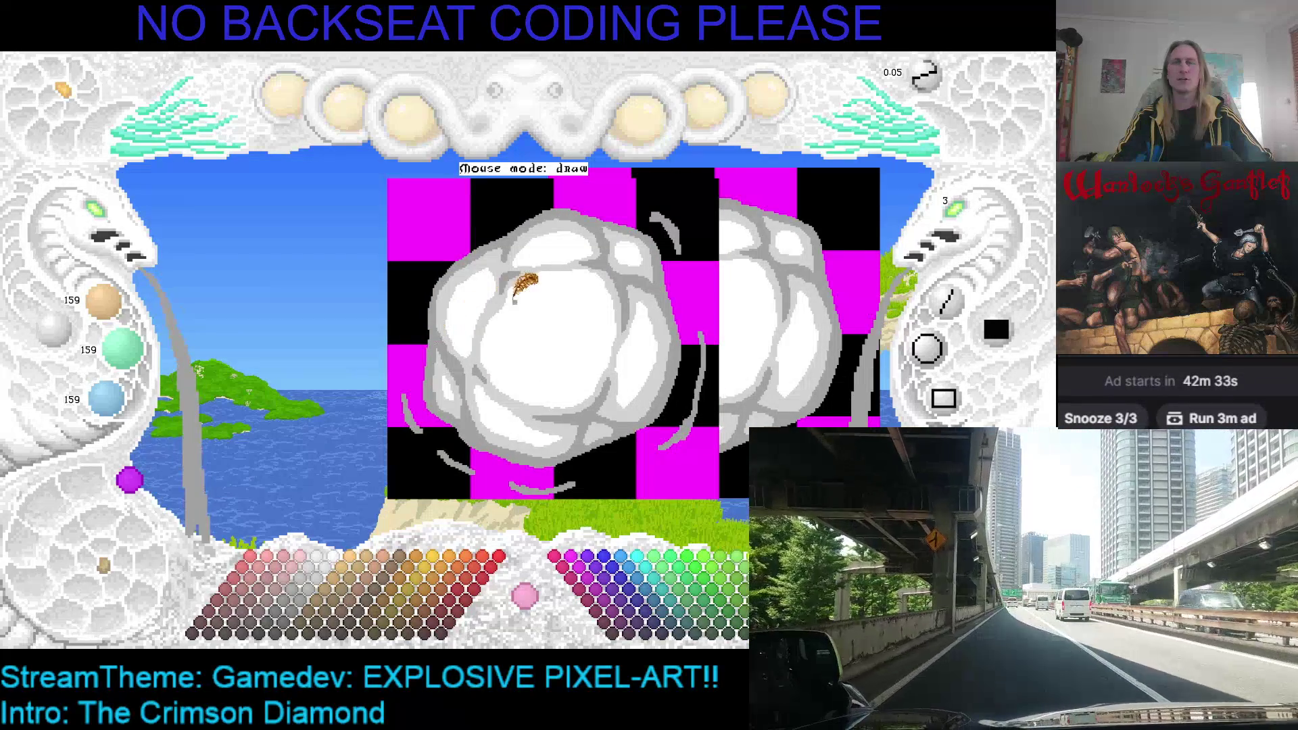
drag(410, 285, 419, 267)
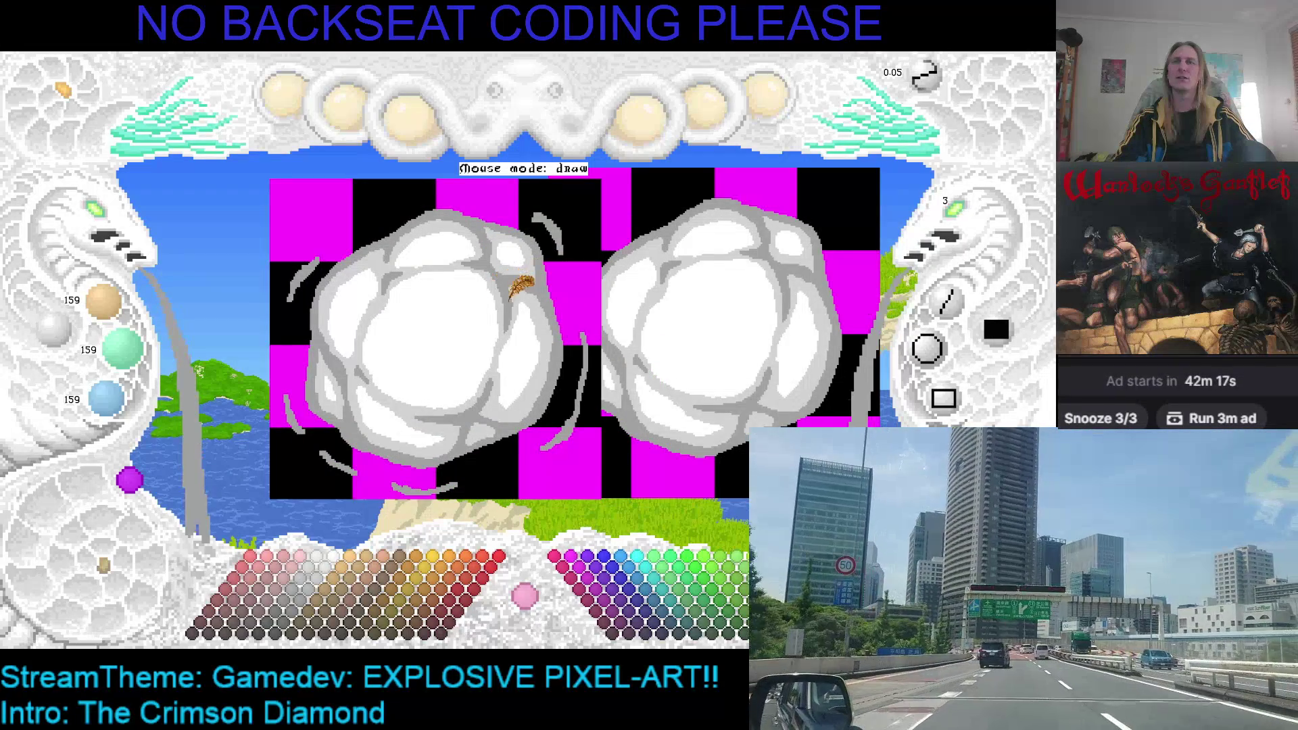
mouse_move(504, 277)
mouse_down()
mouse_move(464, 226)
mouse_move(386, 221)
mouse_move(435, 236)
mouse_move(464, 274)
mouse_move(520, 264)
mouse_move(531, 280)
mouse_move(500, 253)
mouse_up()
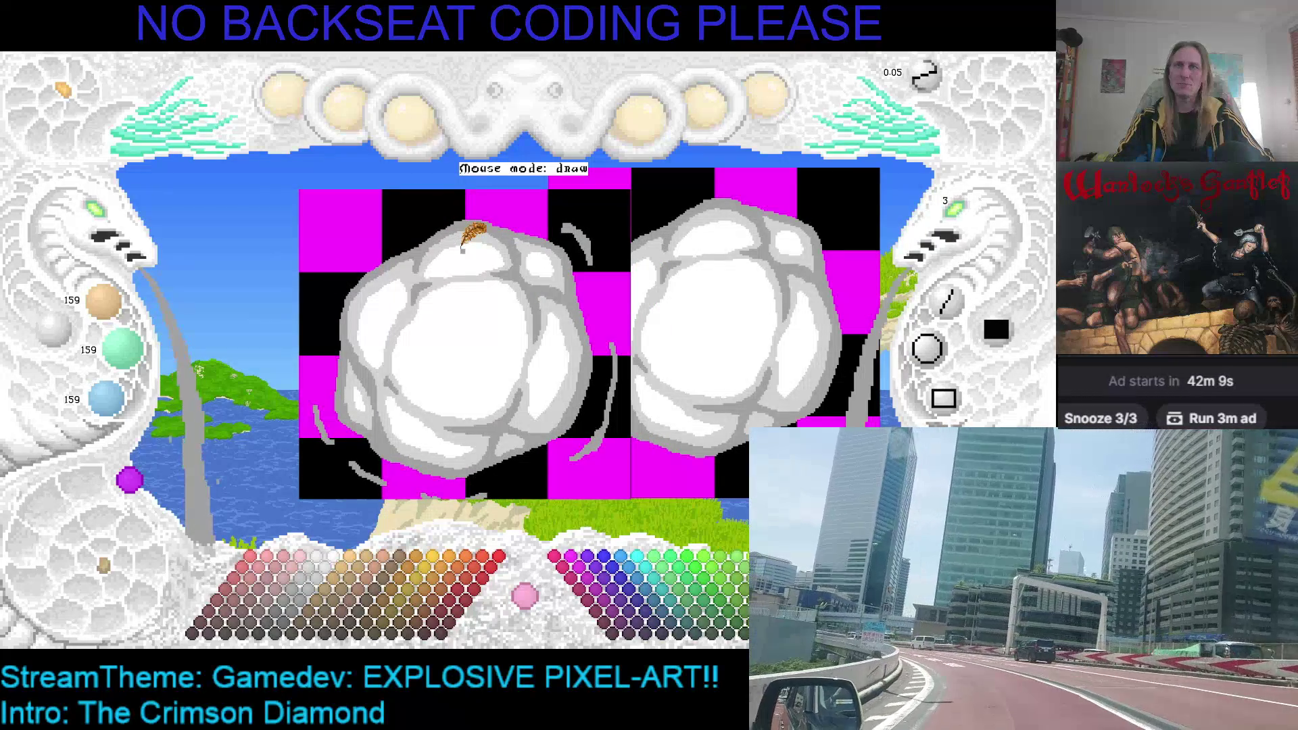
Step two frames ahead to the larger cloud, zoom in, and add a vertical grey wisp beside it.
key(Right)
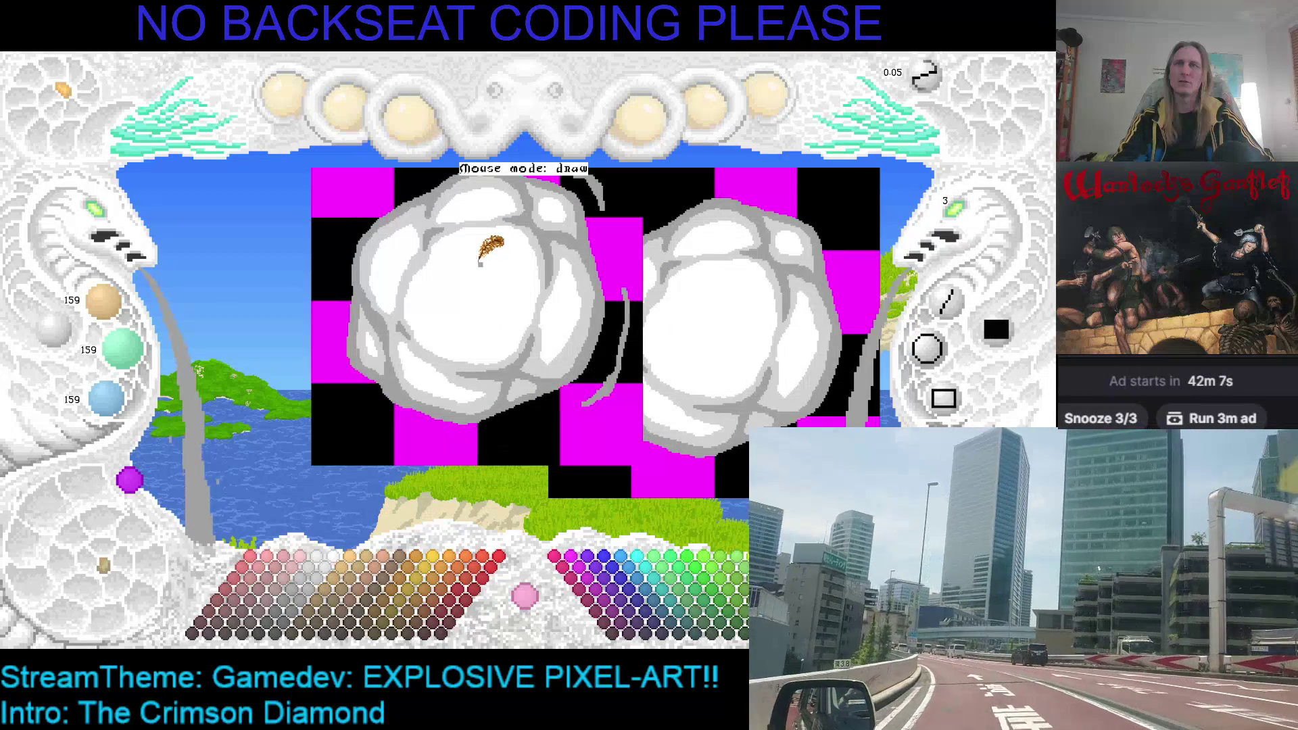
key(Right)
key(Right)
key(Right)
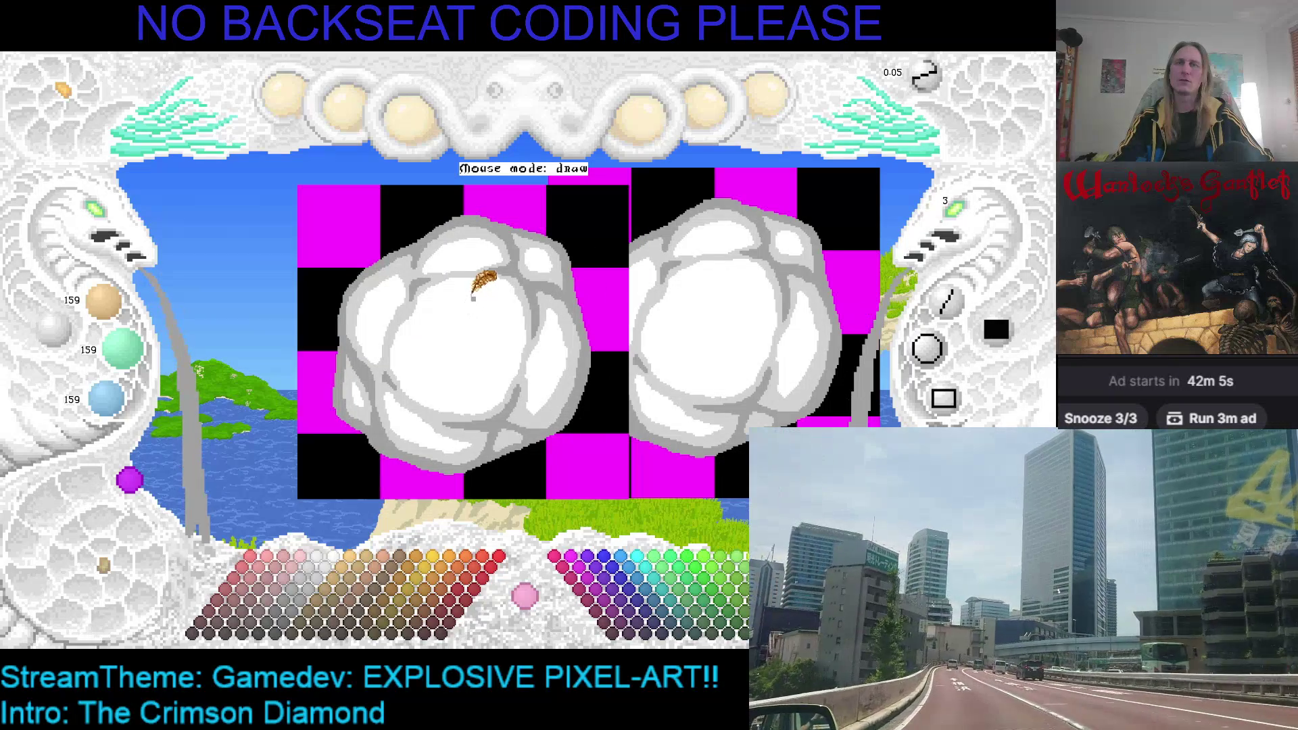
drag(464, 296, 409, 276)
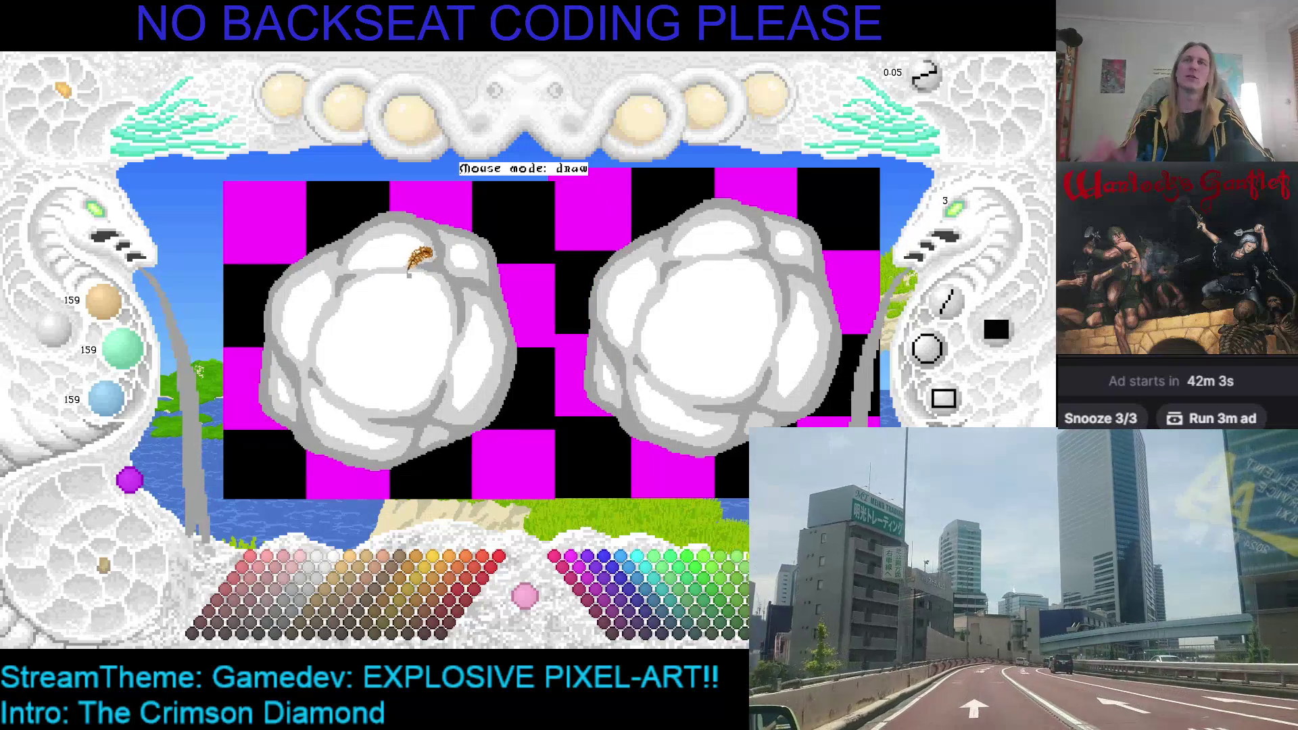
scroll(182, 237, up, 1)
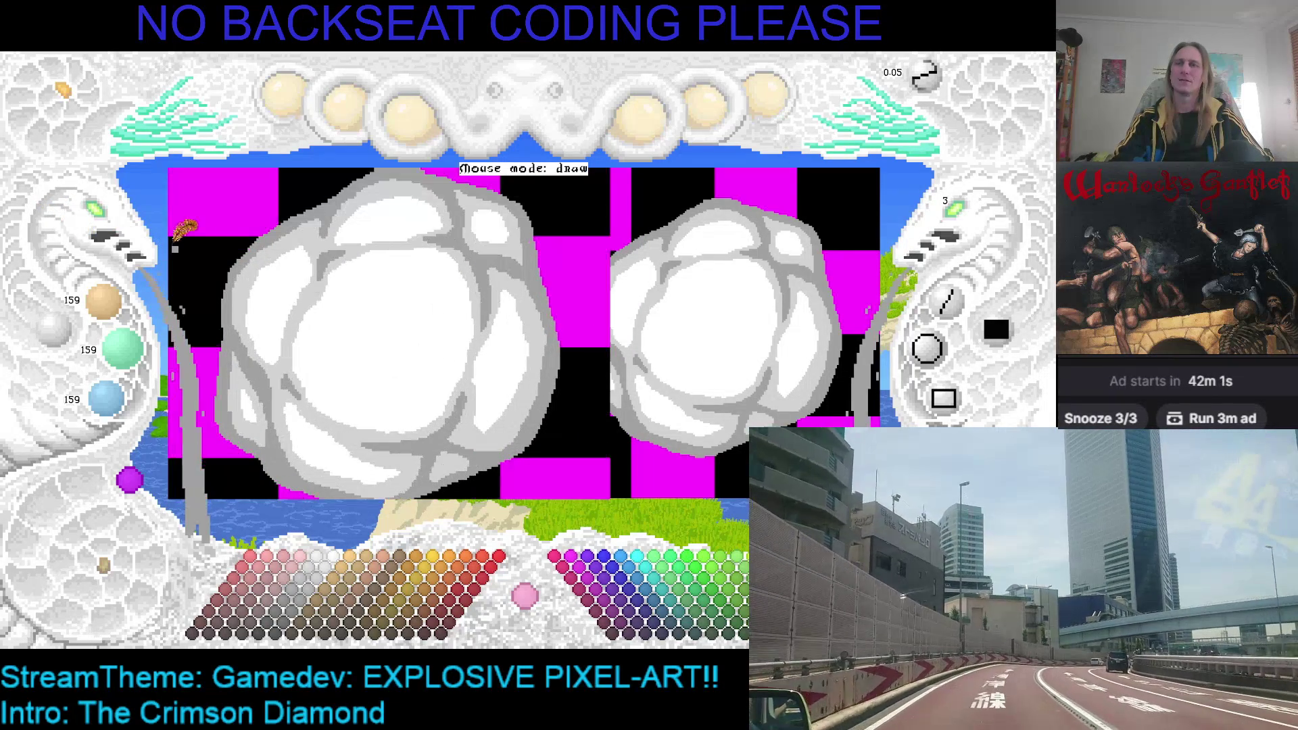
scroll(449, 311, up, 1)
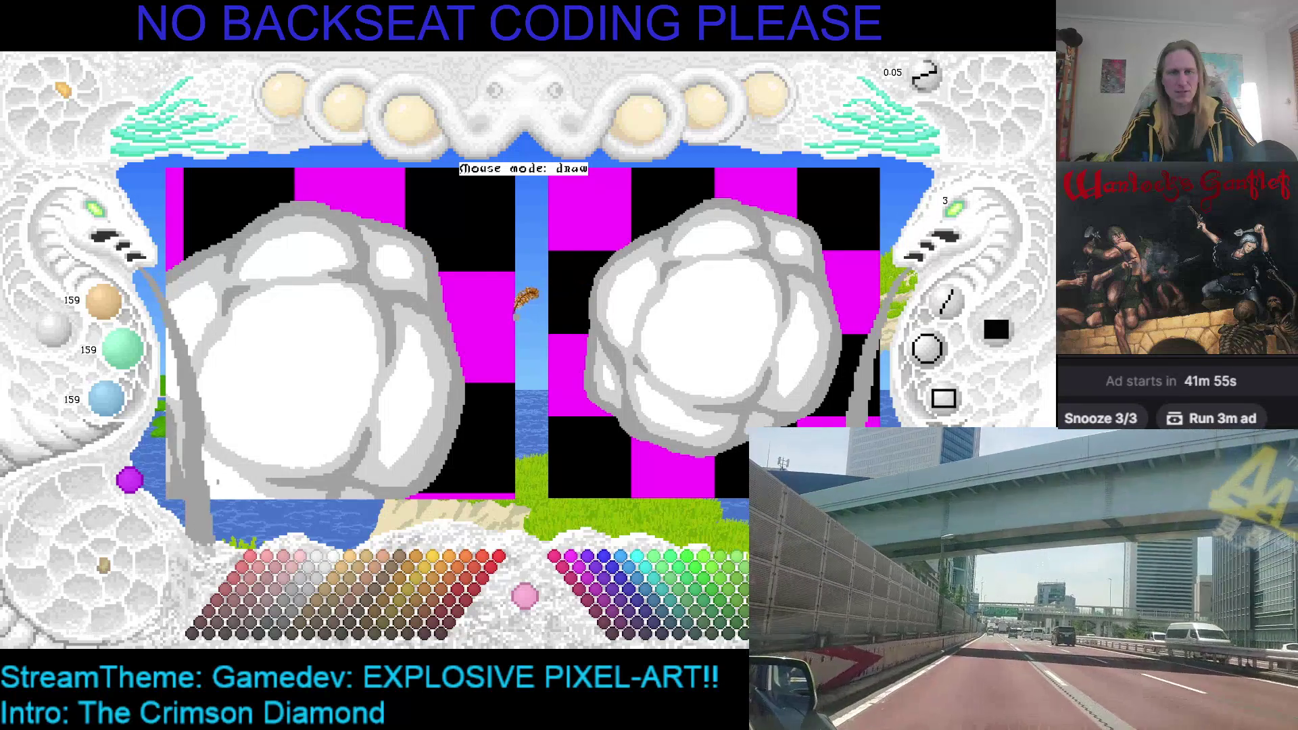
scroll(473, 256, up, 1)
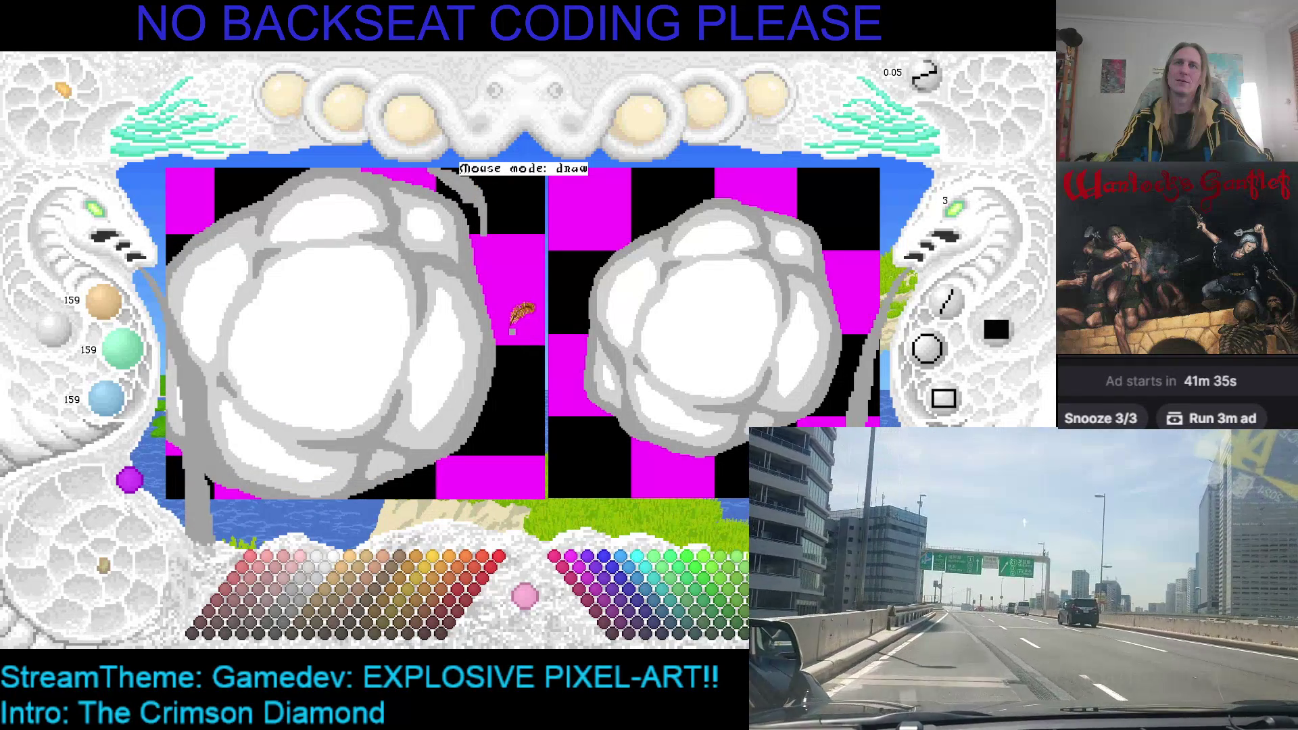
mouse_move(514, 331)
mouse_down()
mouse_move(514, 375)
mouse_move(511, 312)
mouse_up()
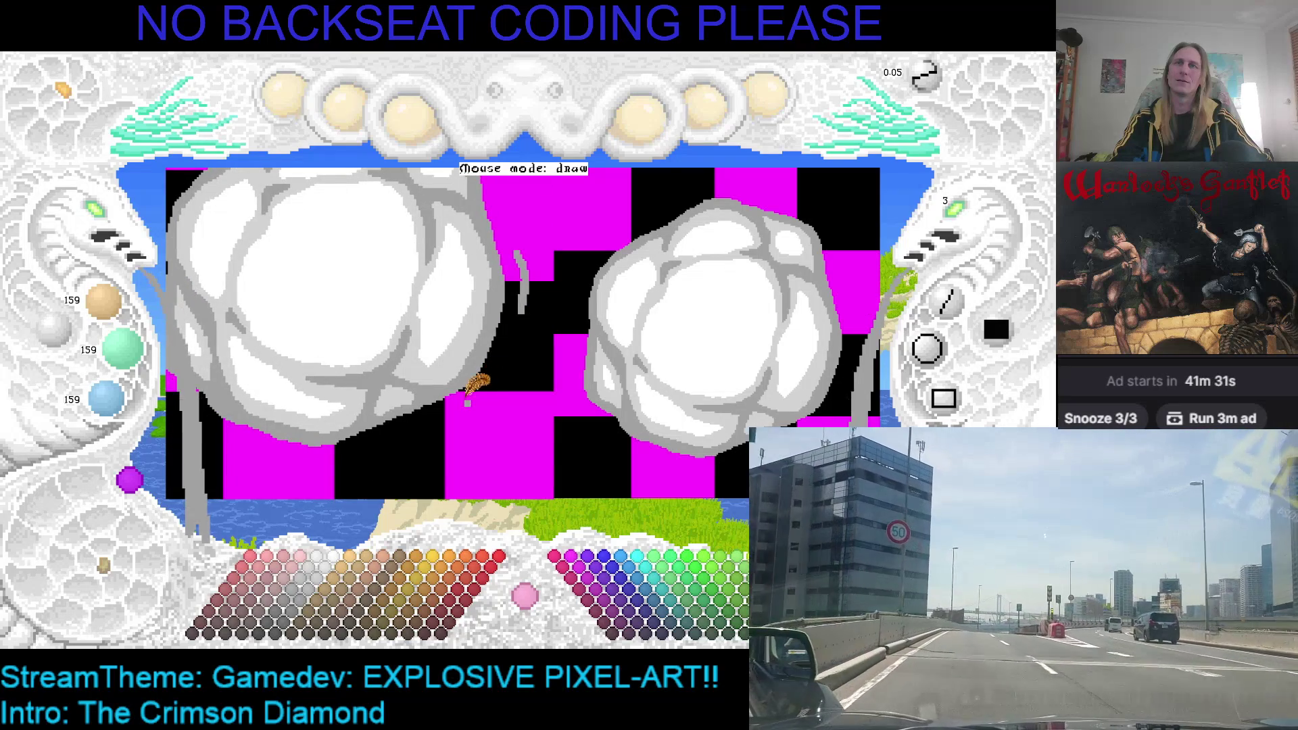
Draw grey wisps rising up-right, along the bottom, lower left, above, and curving down-left.
drag(466, 408, 491, 382)
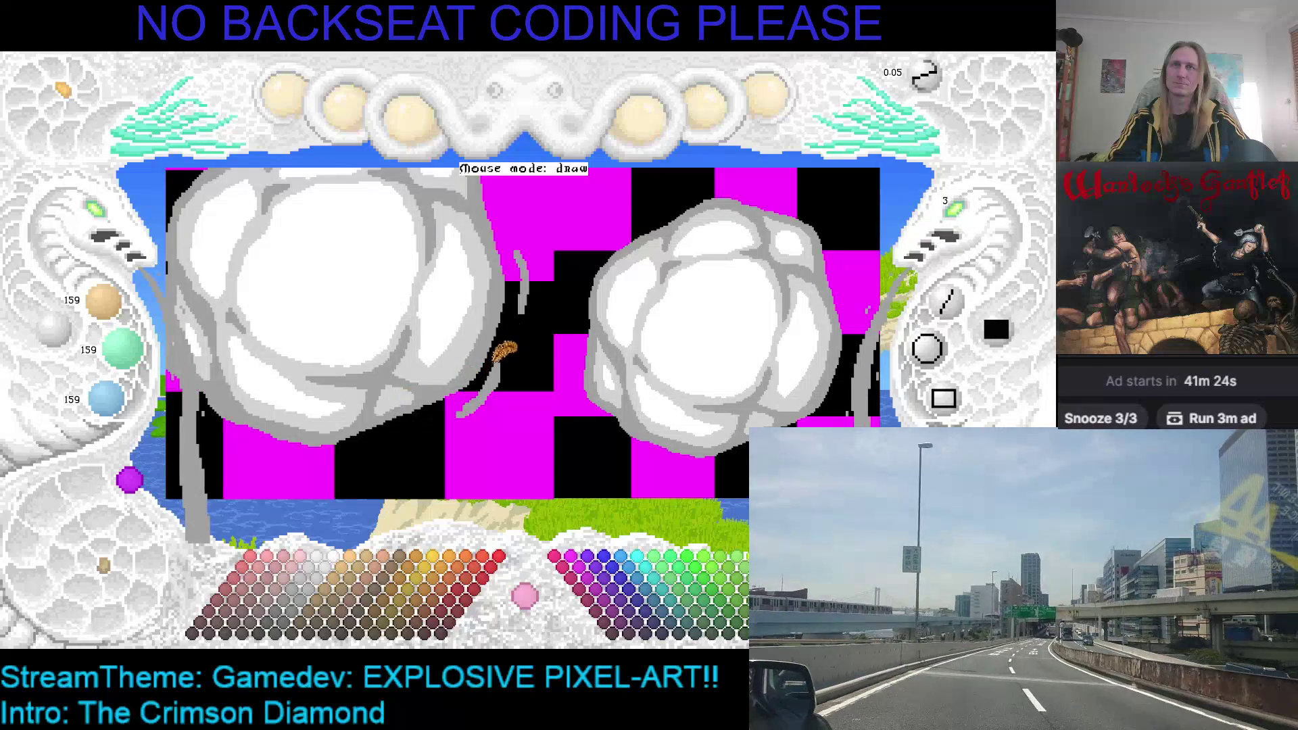
drag(504, 355, 570, 317)
drag(408, 413, 462, 408)
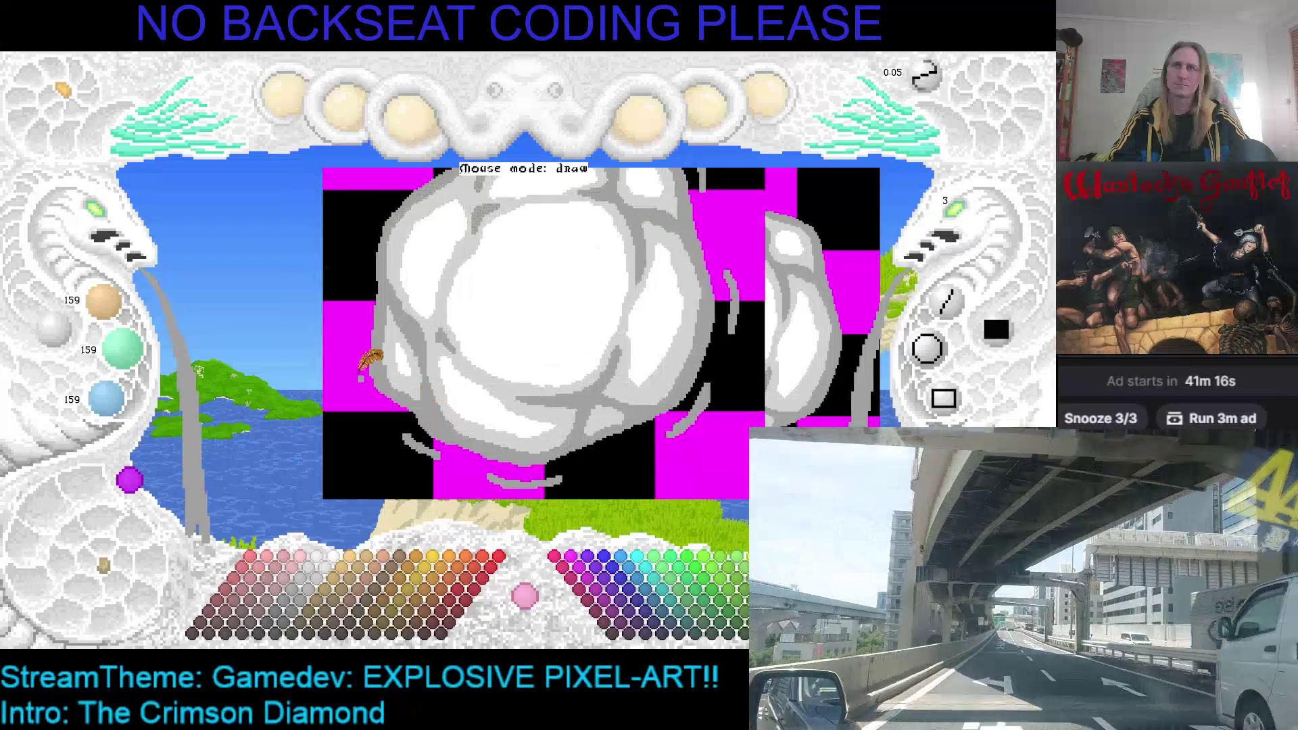
drag(351, 365, 372, 409)
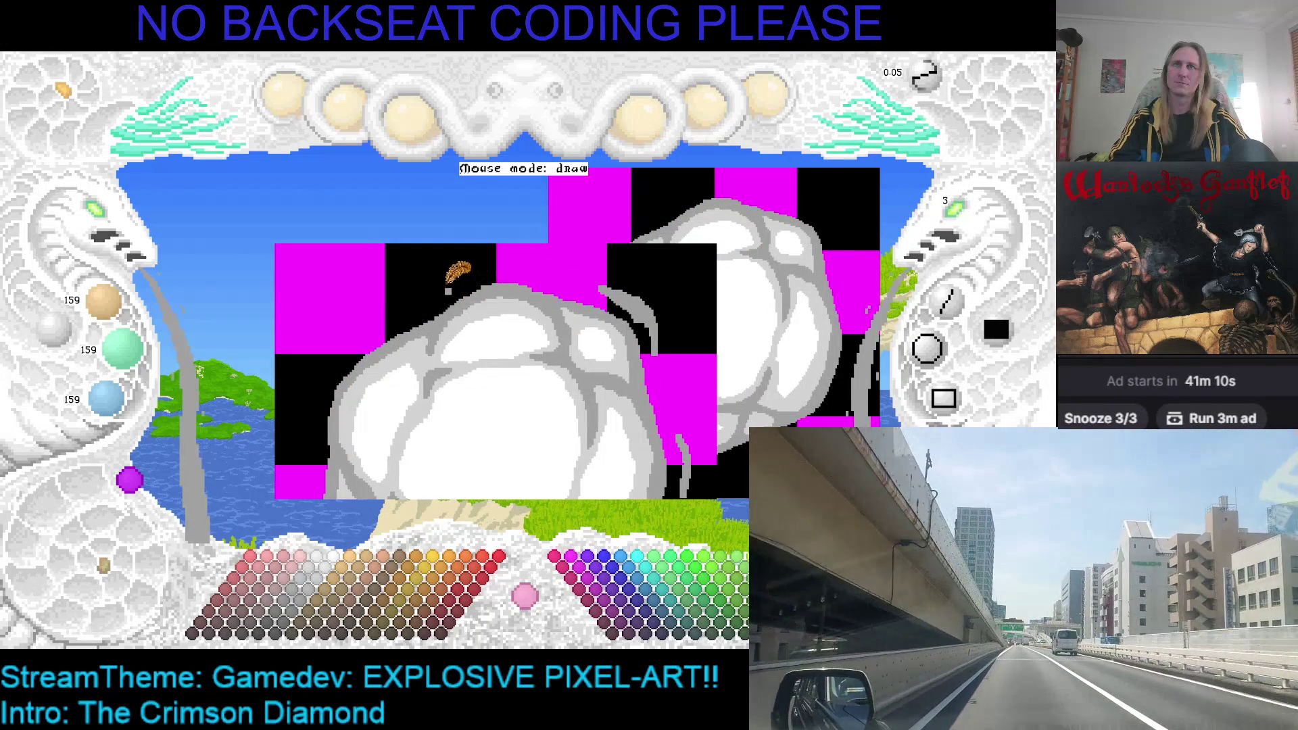
drag(464, 277, 524, 268)
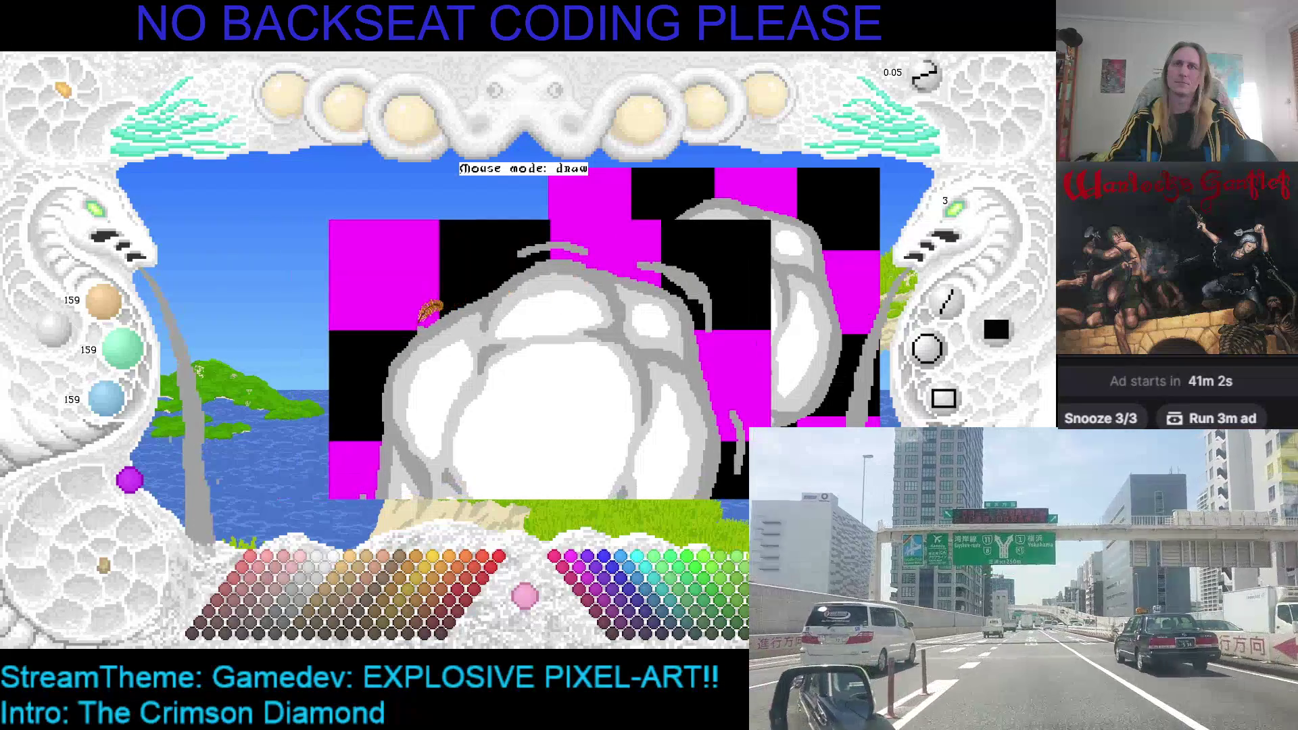
drag(416, 312, 365, 371)
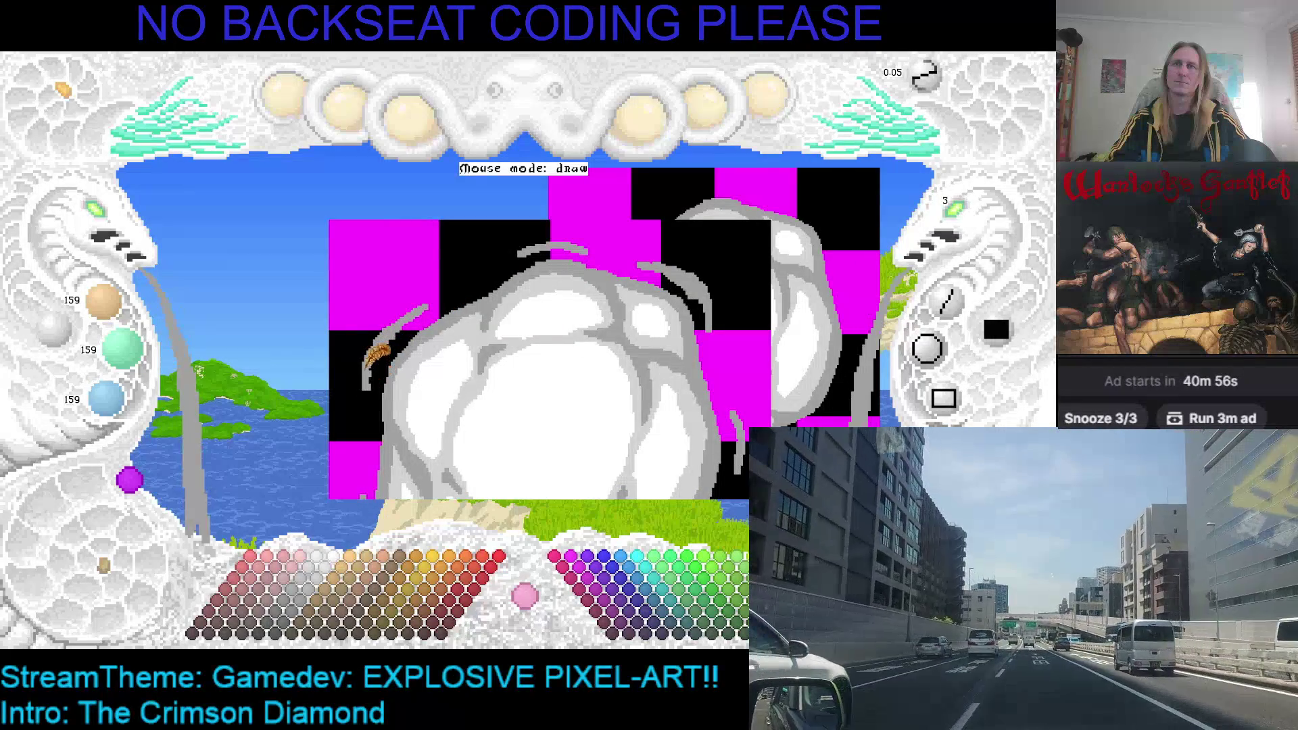
Pan back so both clouds are visible and save the sprite with Ctrl+S.
mouse_move(374, 369)
mouse_down()
mouse_move(433, 318)
mouse_move(391, 316)
mouse_up()
mouse_move(521, 342)
mouse_down()
mouse_move(348, 304)
mouse_move(420, 327)
mouse_move(371, 327)
mouse_move(391, 333)
mouse_move(398, 308)
mouse_up()
key(ctrl+s)
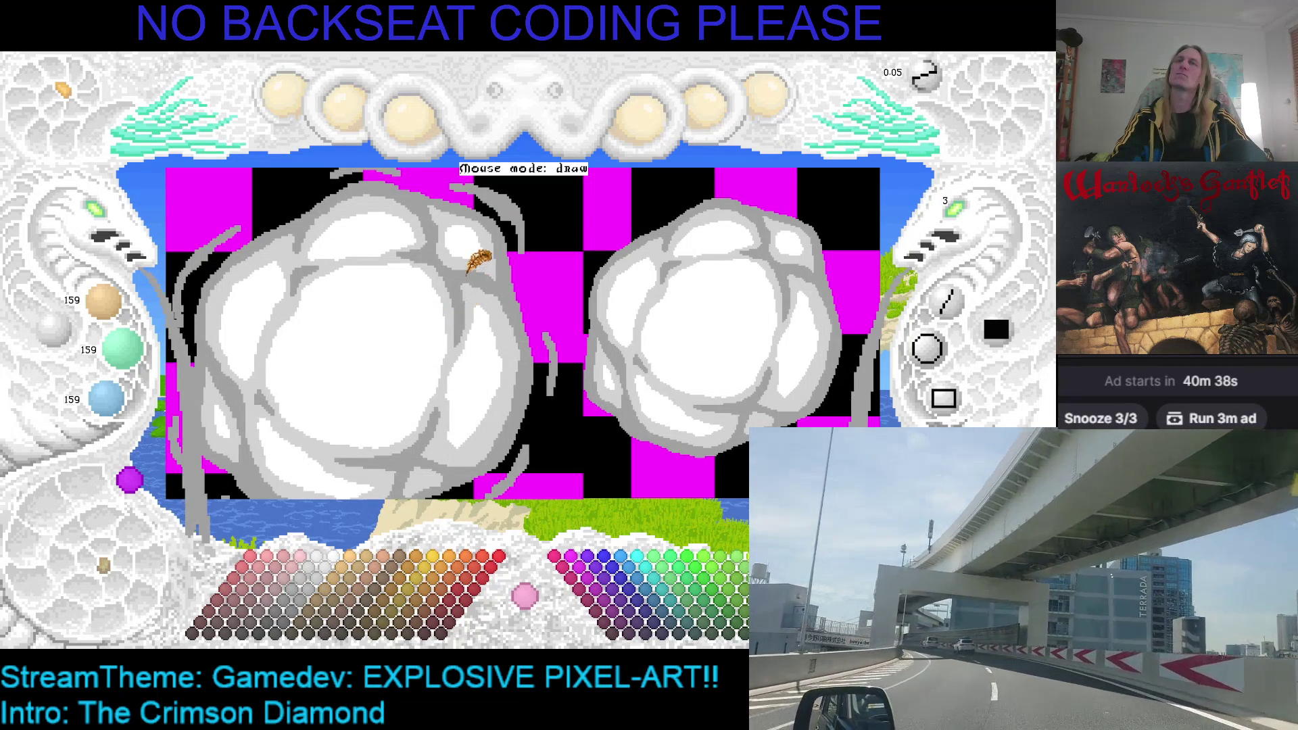
Zoom in and extend the upper grey wisp rightward across the magenta square.
scroll(459, 323, up, 2)
scroll(111, 218, up, 2)
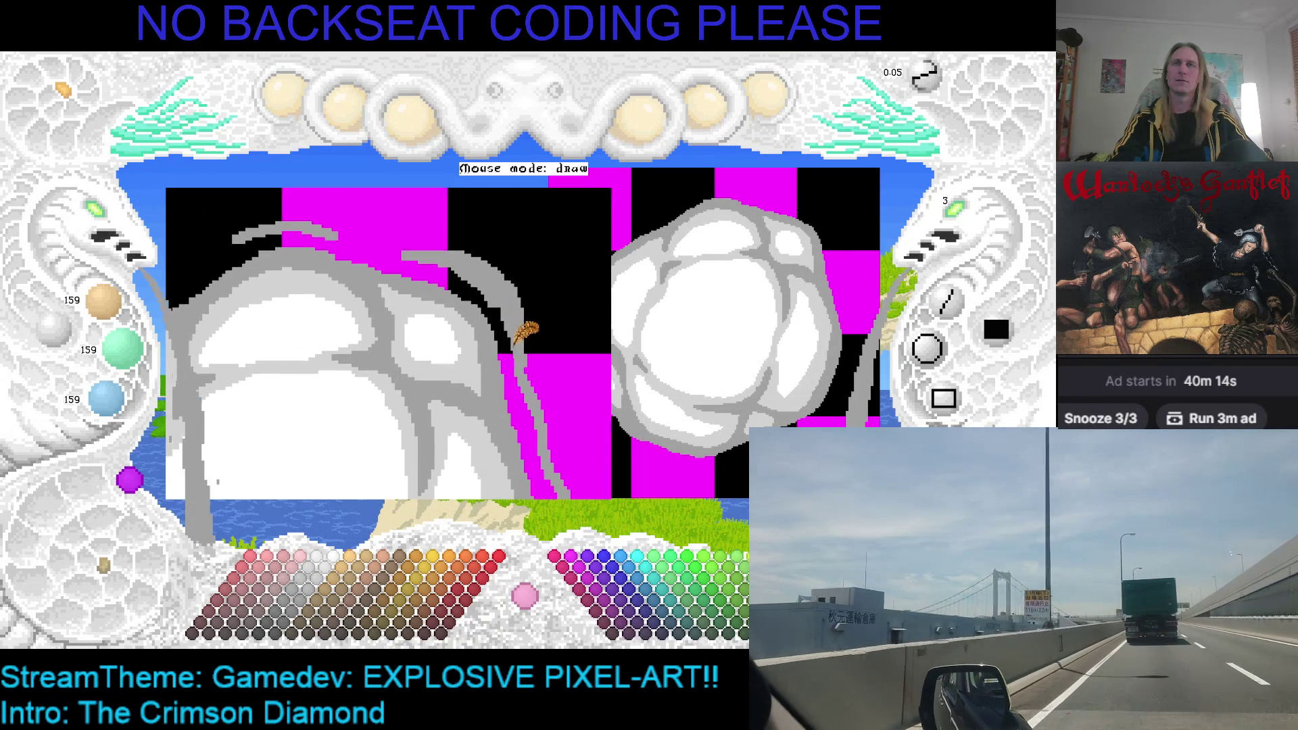
drag(335, 224, 405, 240)
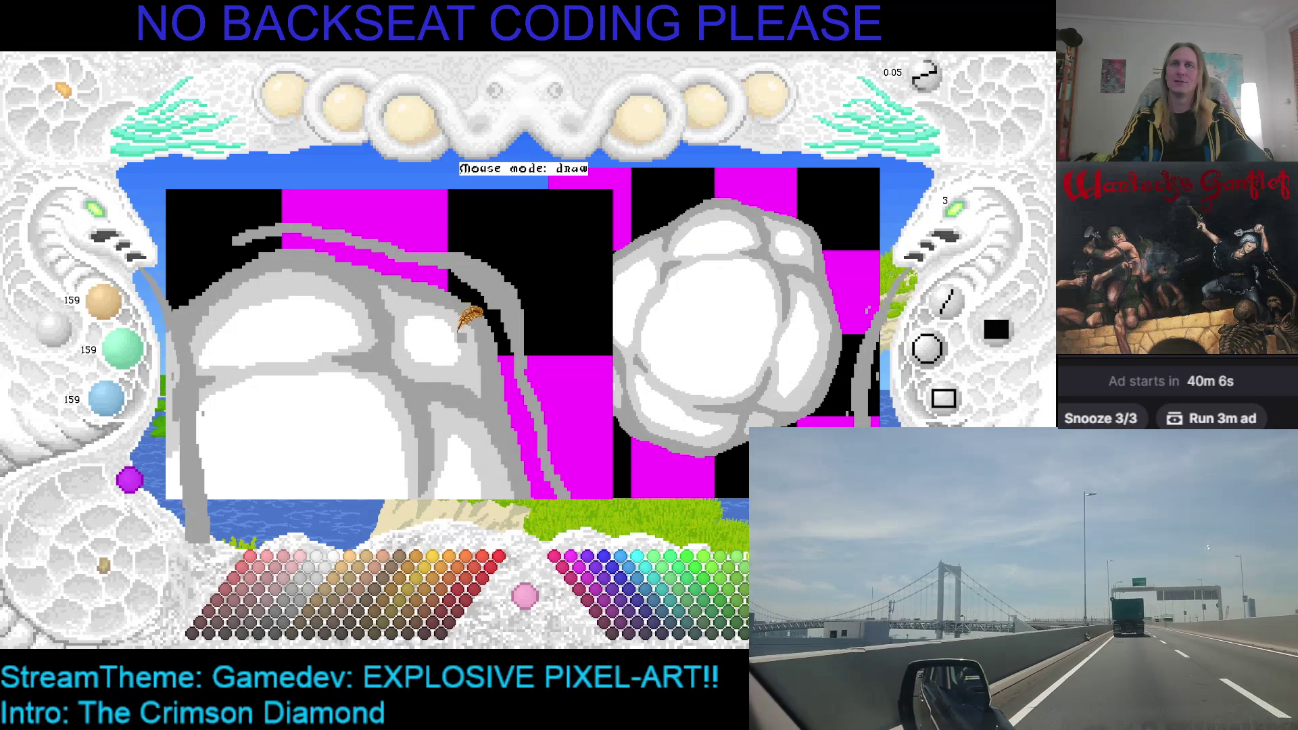
Pick light grey and paint over the black gap beside the left cloud's right edge.
right_click(458, 331)
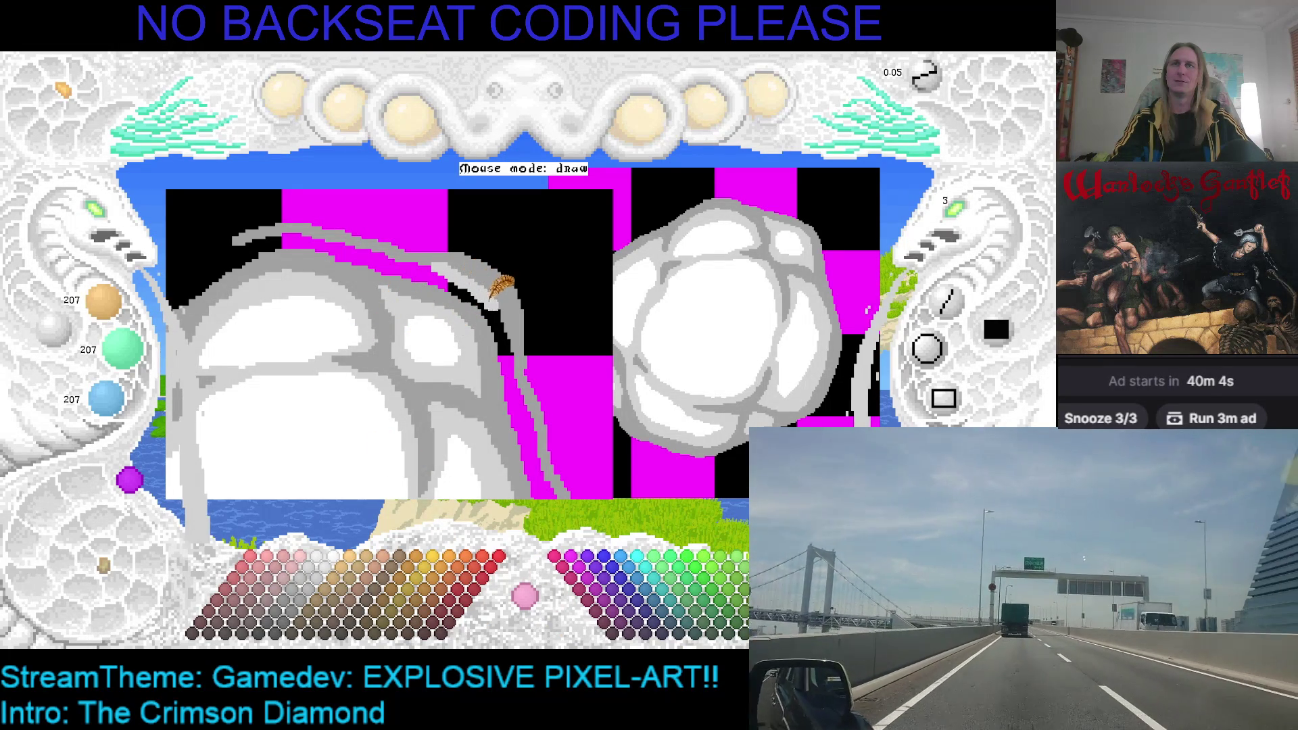
drag(473, 271, 420, 264)
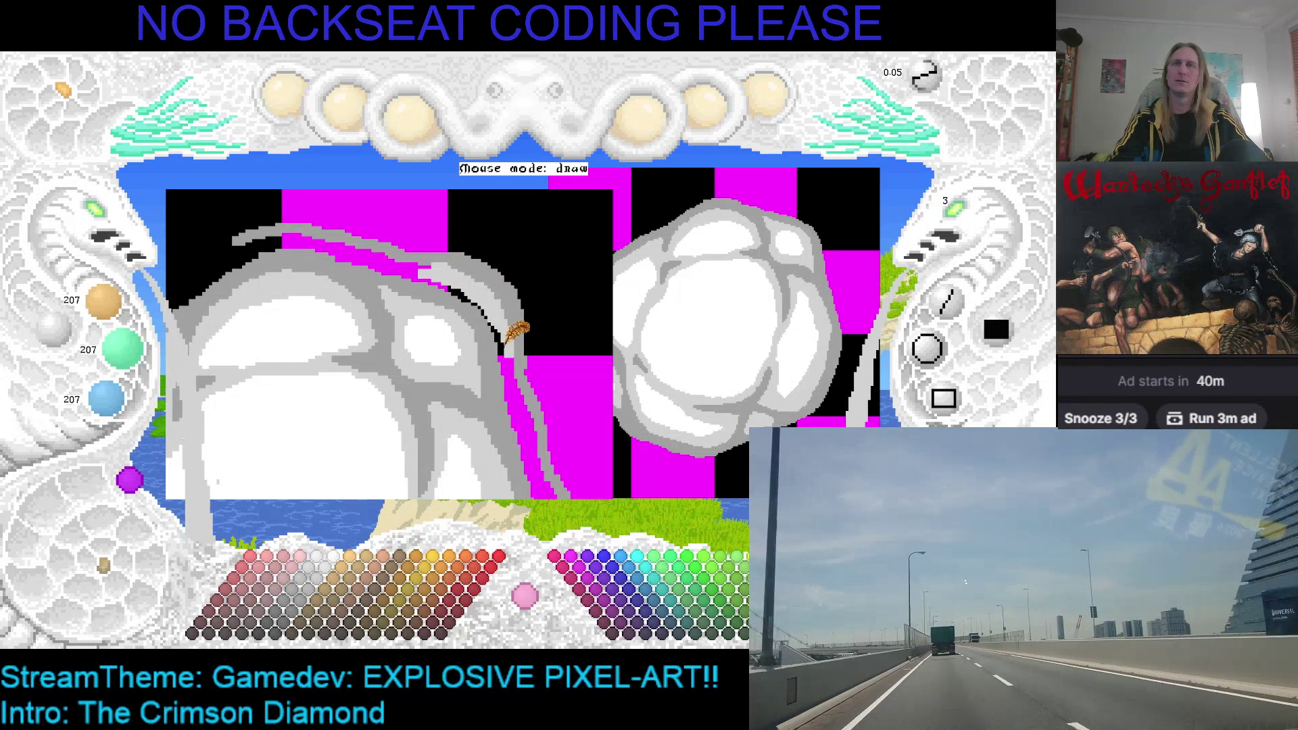
mouse_move(448, 271)
mouse_down()
mouse_move(410, 263)
mouse_move(473, 306)
mouse_up()
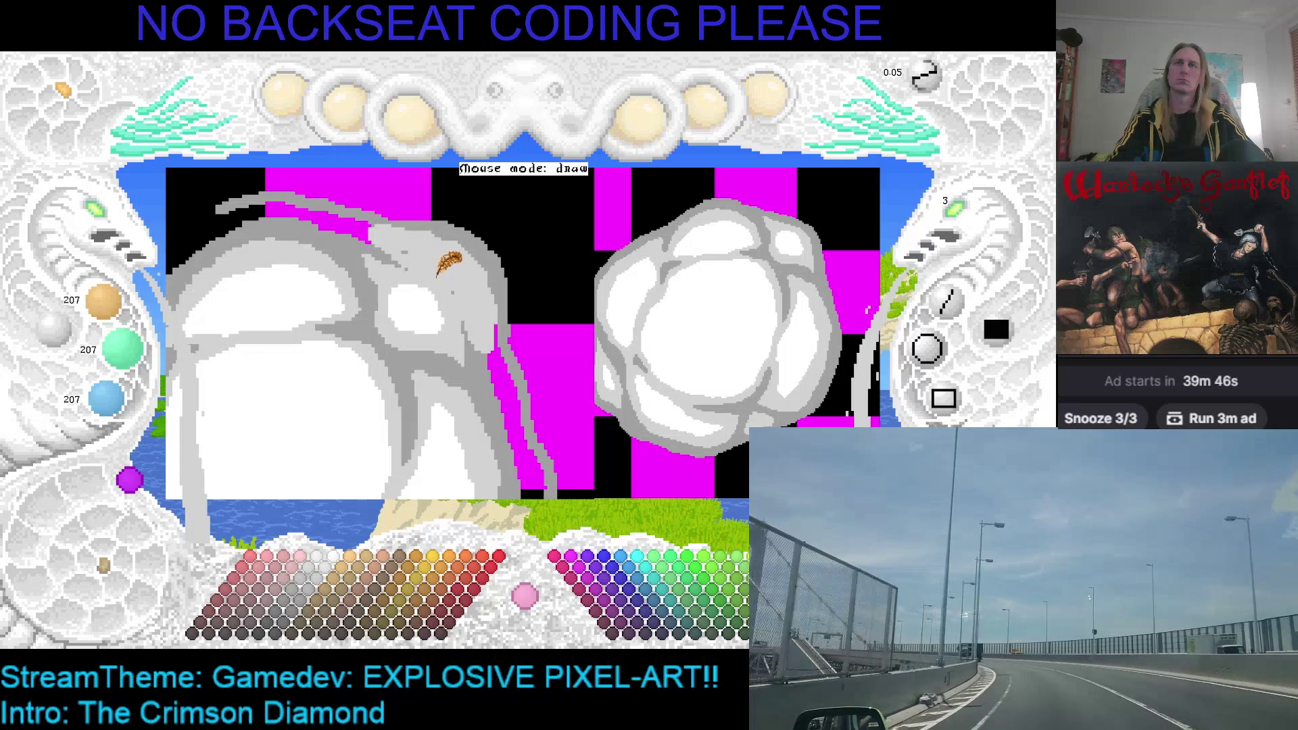
Step through cloud frames, sampling the cloud's mid-grey and then its light grey.
key(Right)
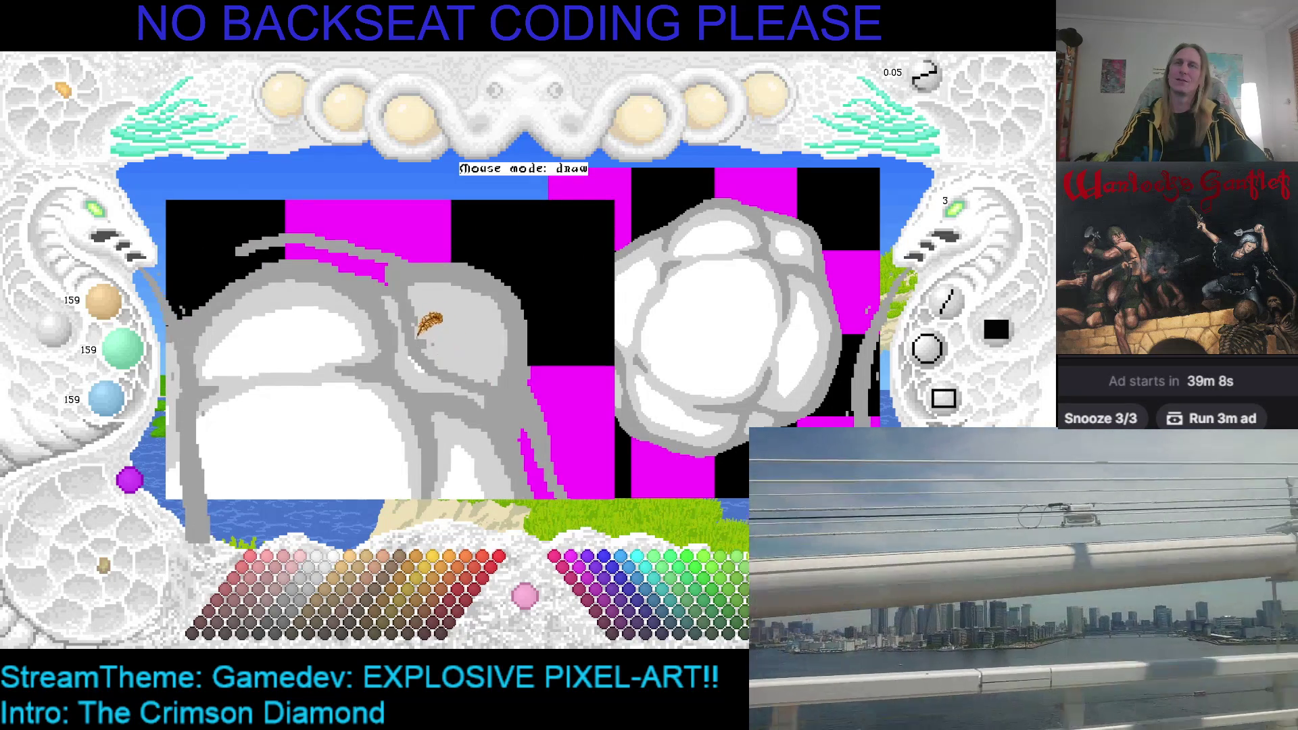
scroll(116, 217, down, 3)
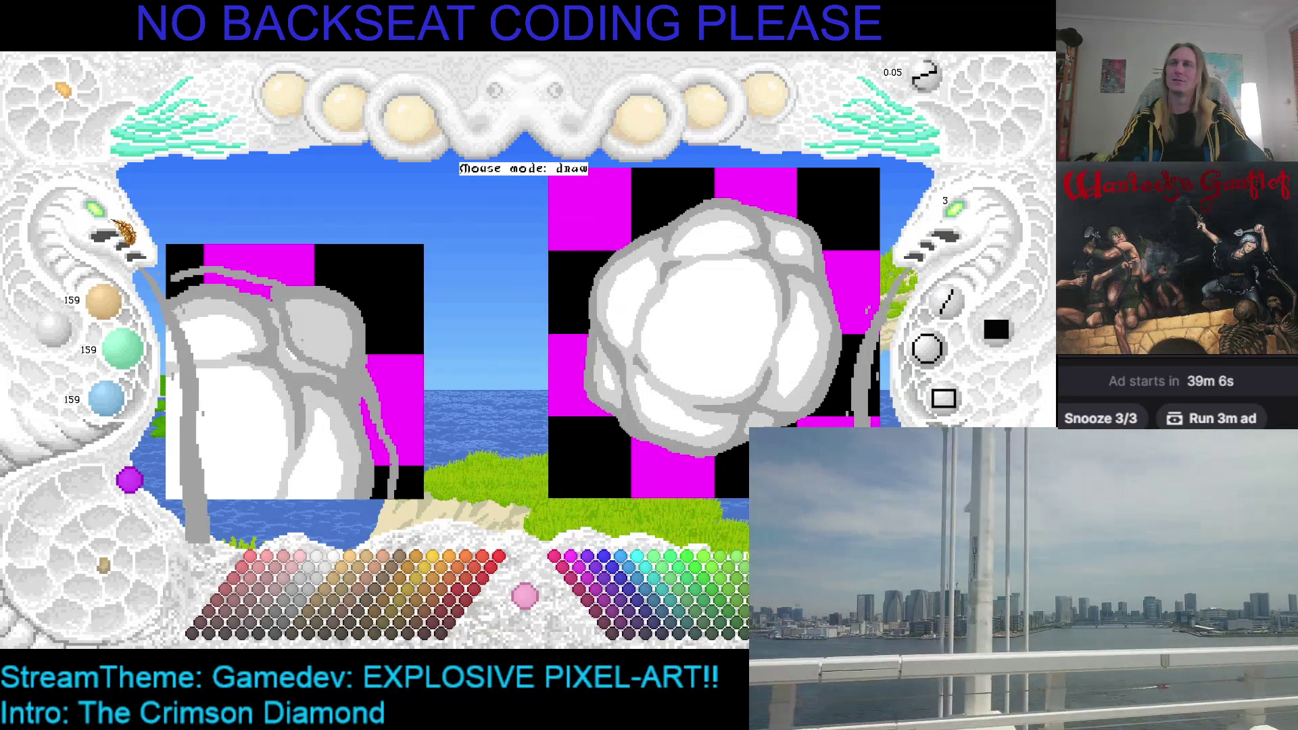
scroll(183, 341, up, 2)
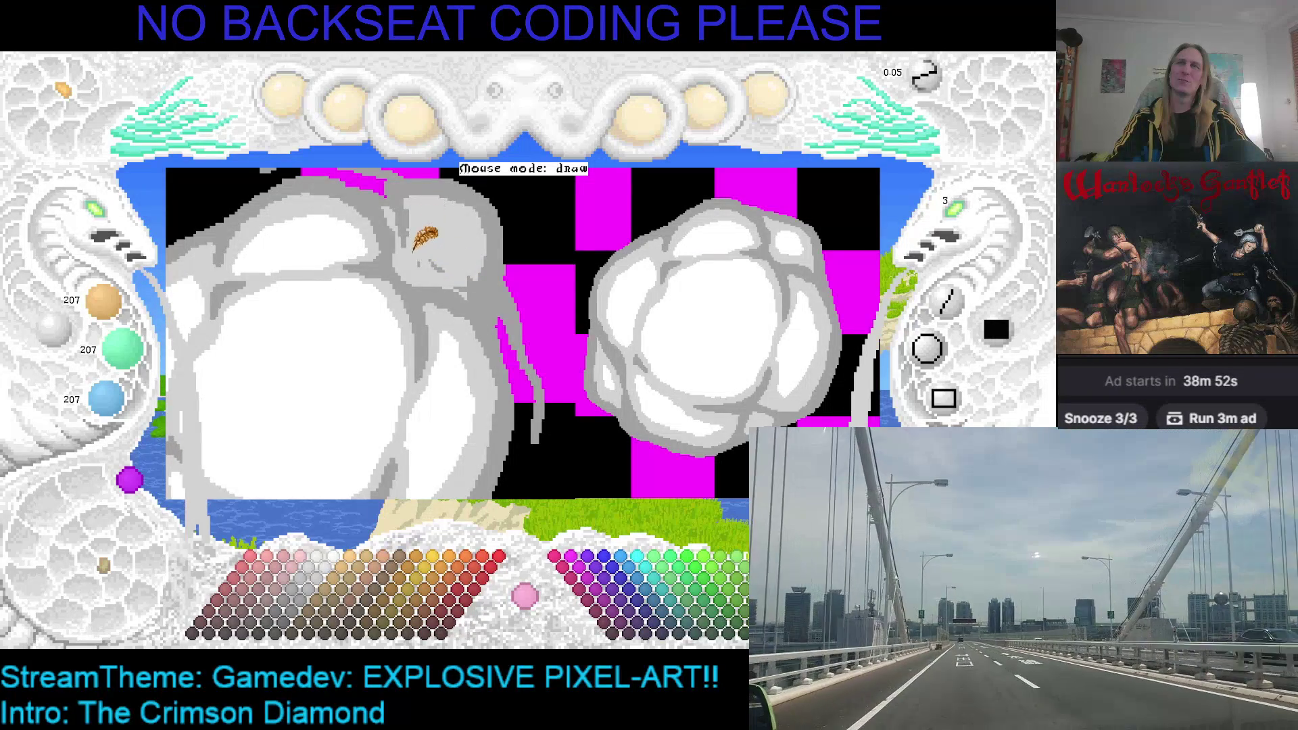
right_click(488, 264)
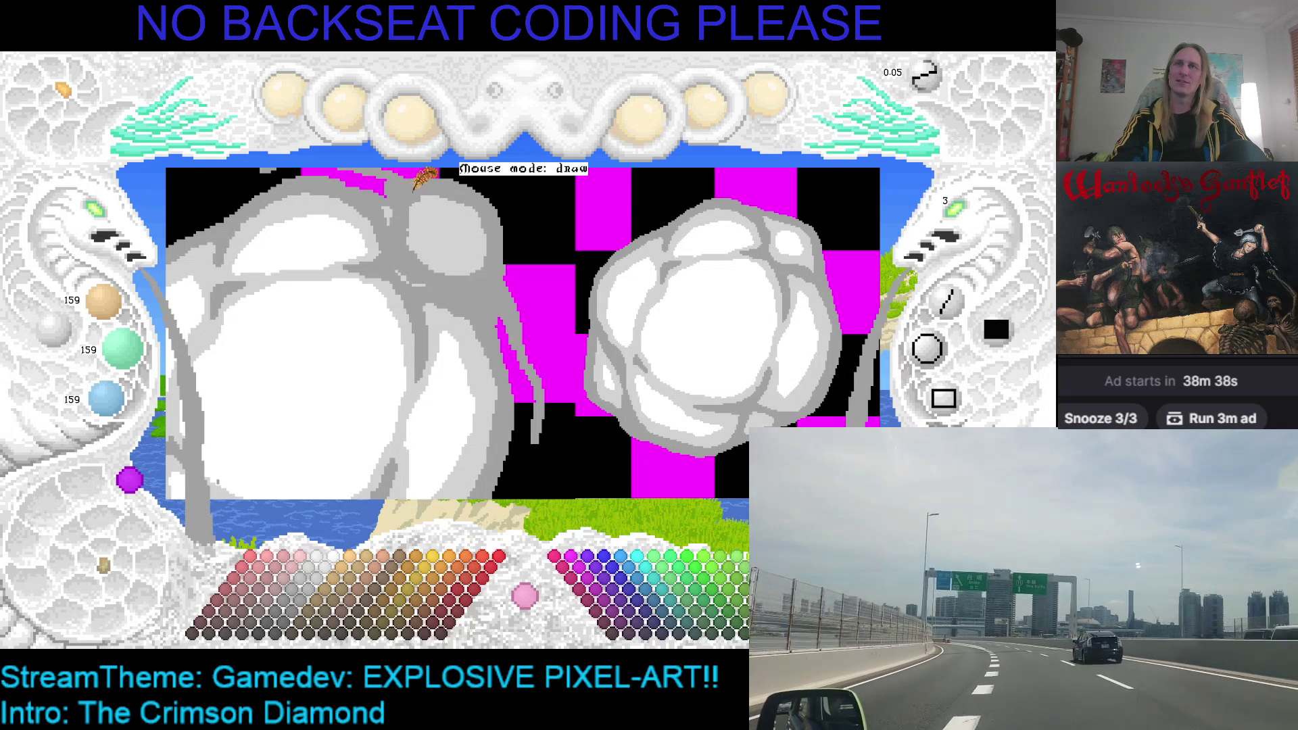
right_click(505, 346)
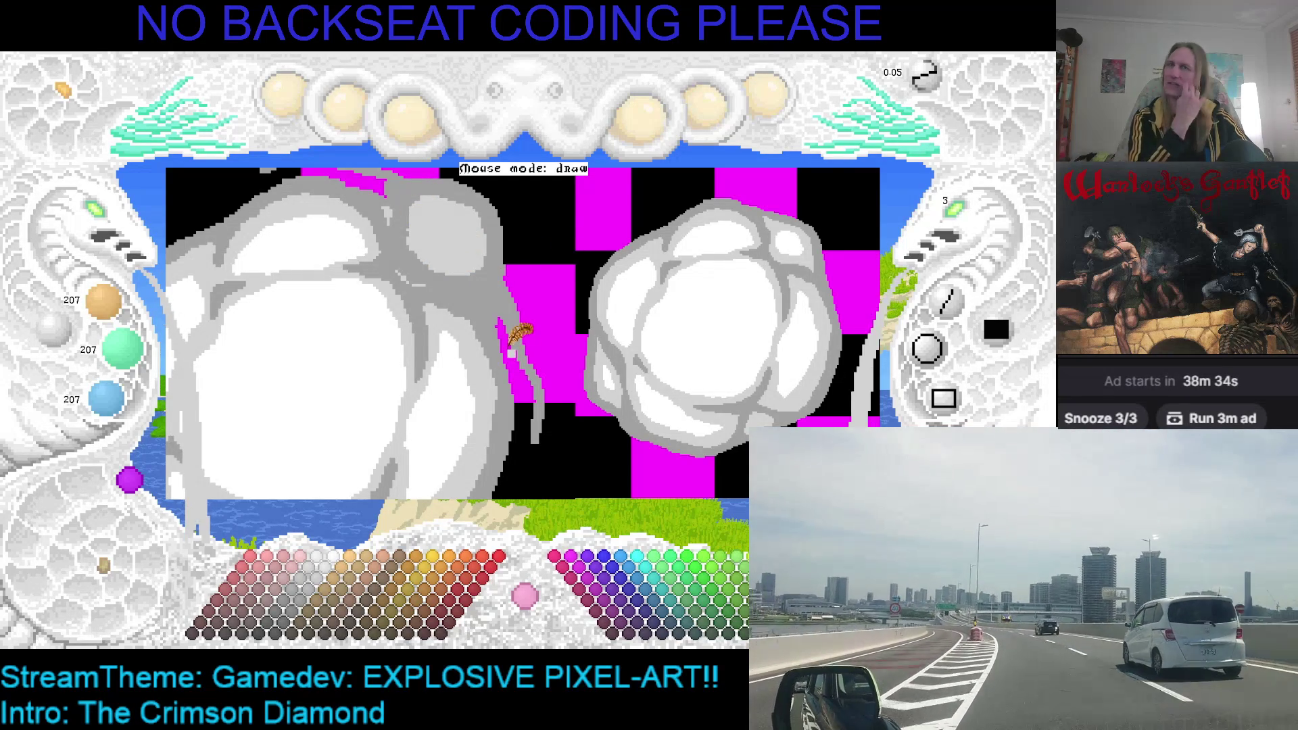
key(Right)
key(Right)
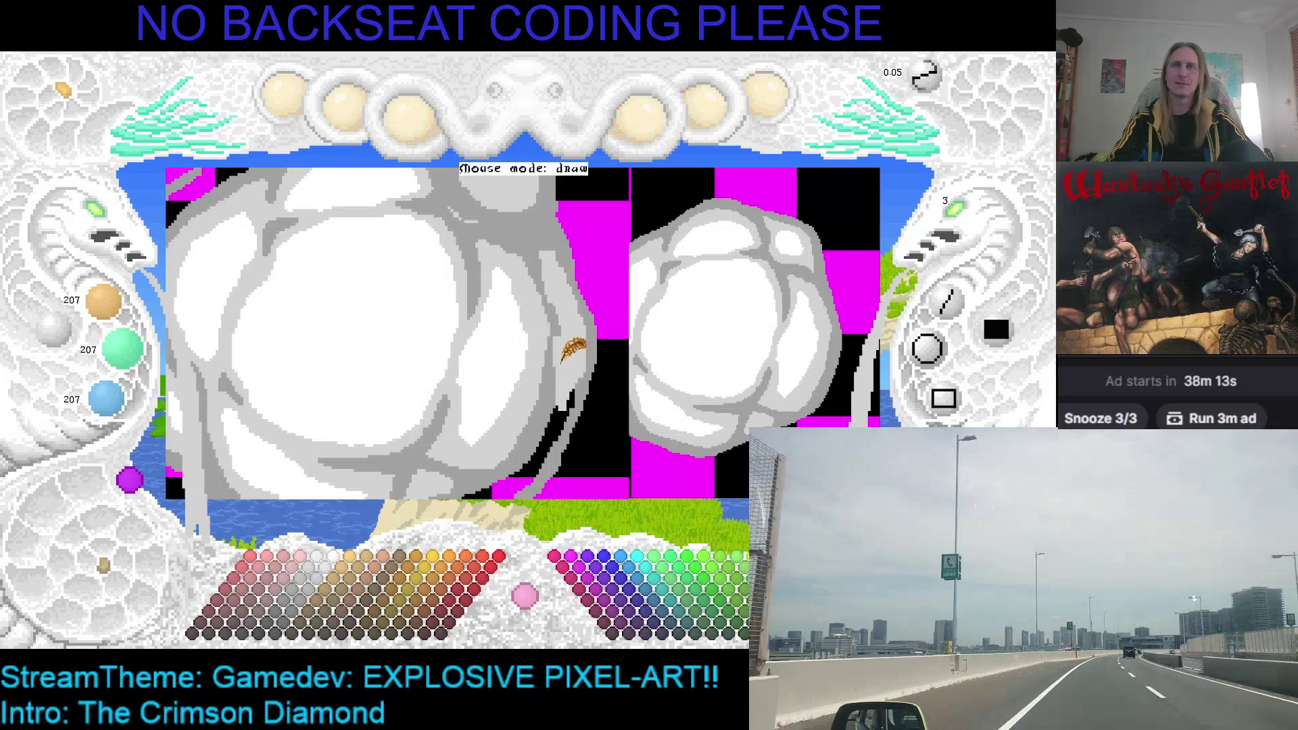
key(Right)
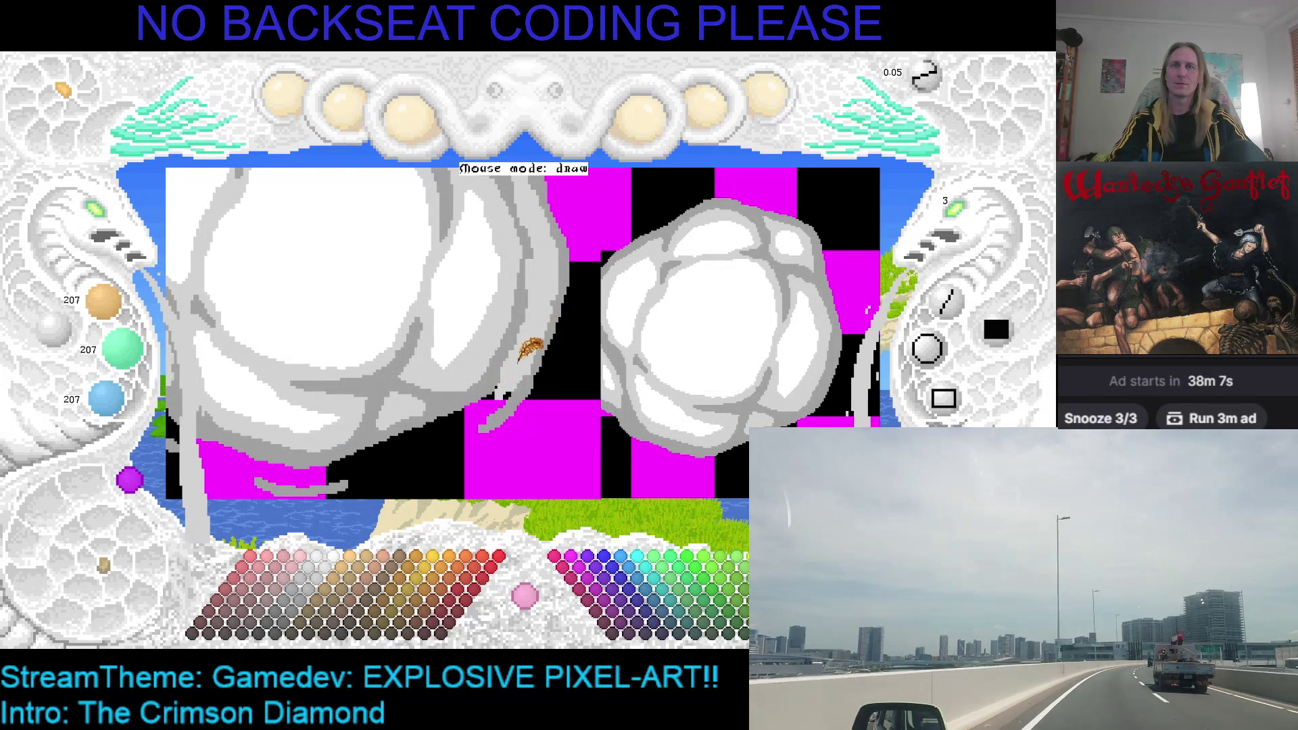
Flip between cloud frames, zooming in and out, then zoom out to see the whole left cloud.
key(Right)
key(Right)
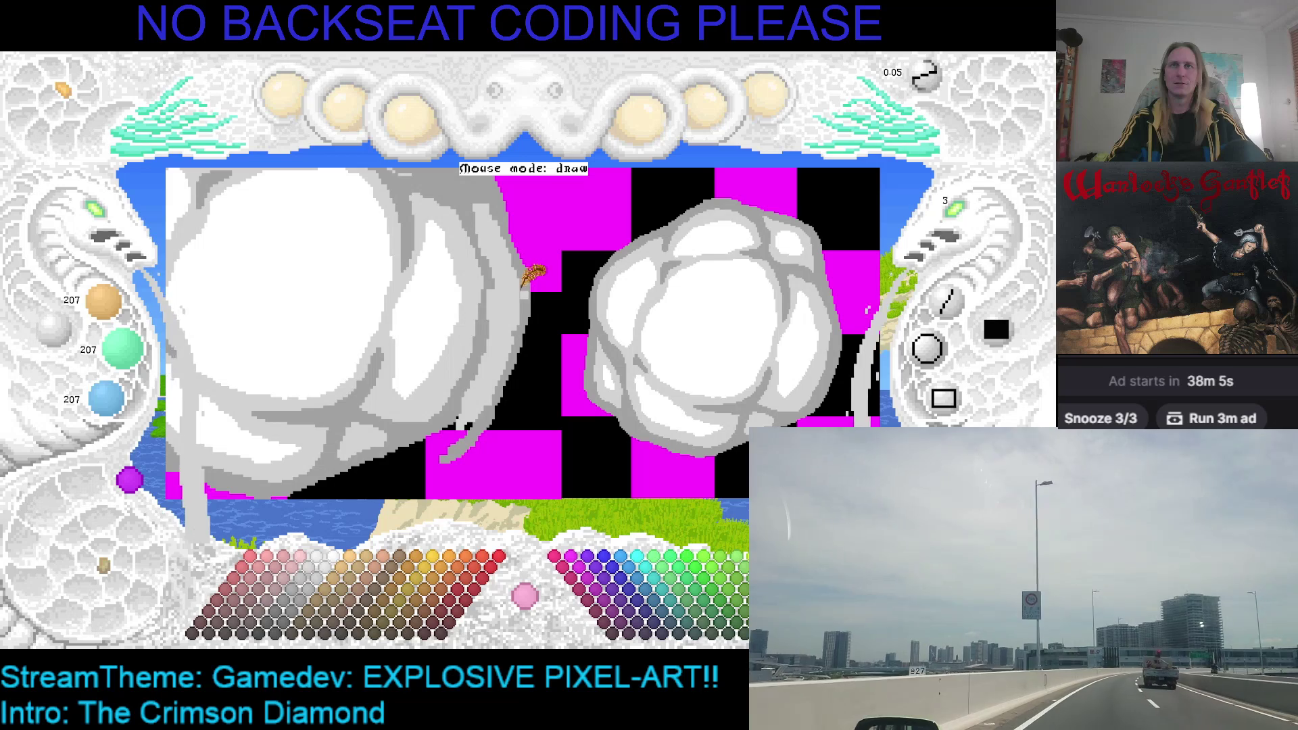
scroll(532, 274, down, 3)
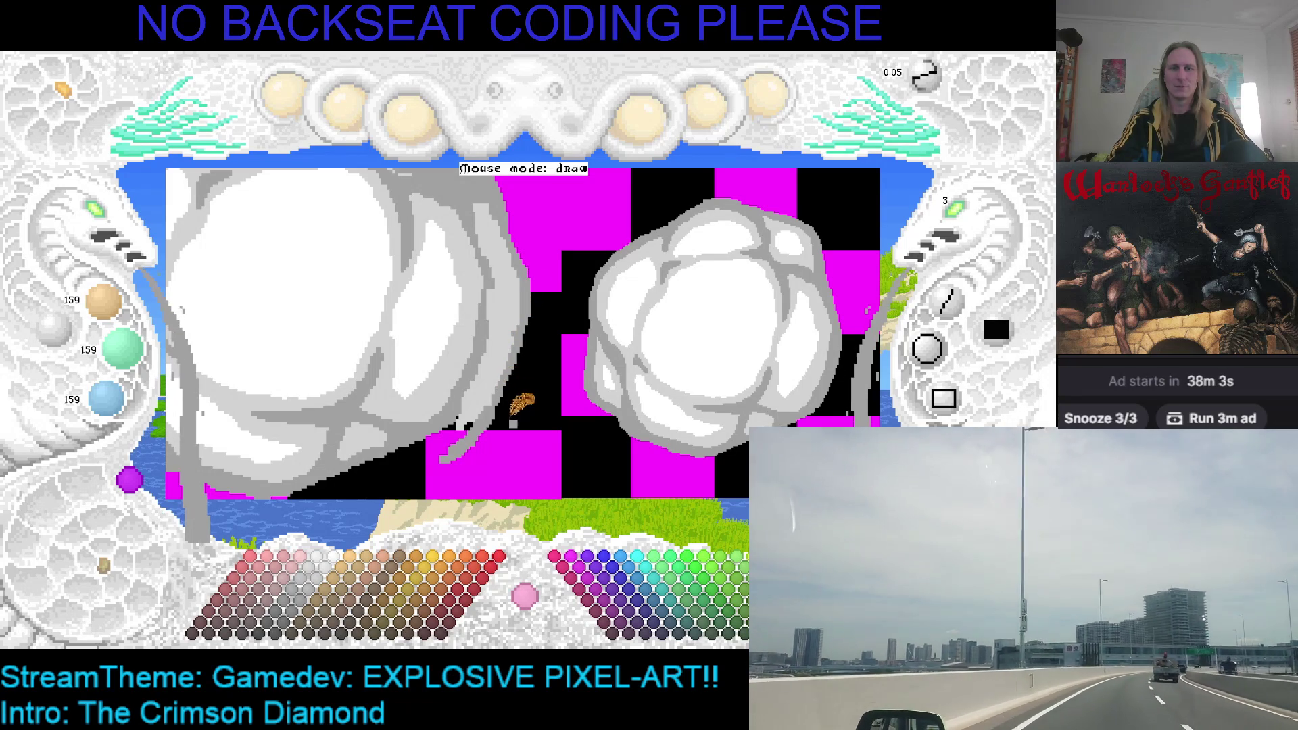
key(Right)
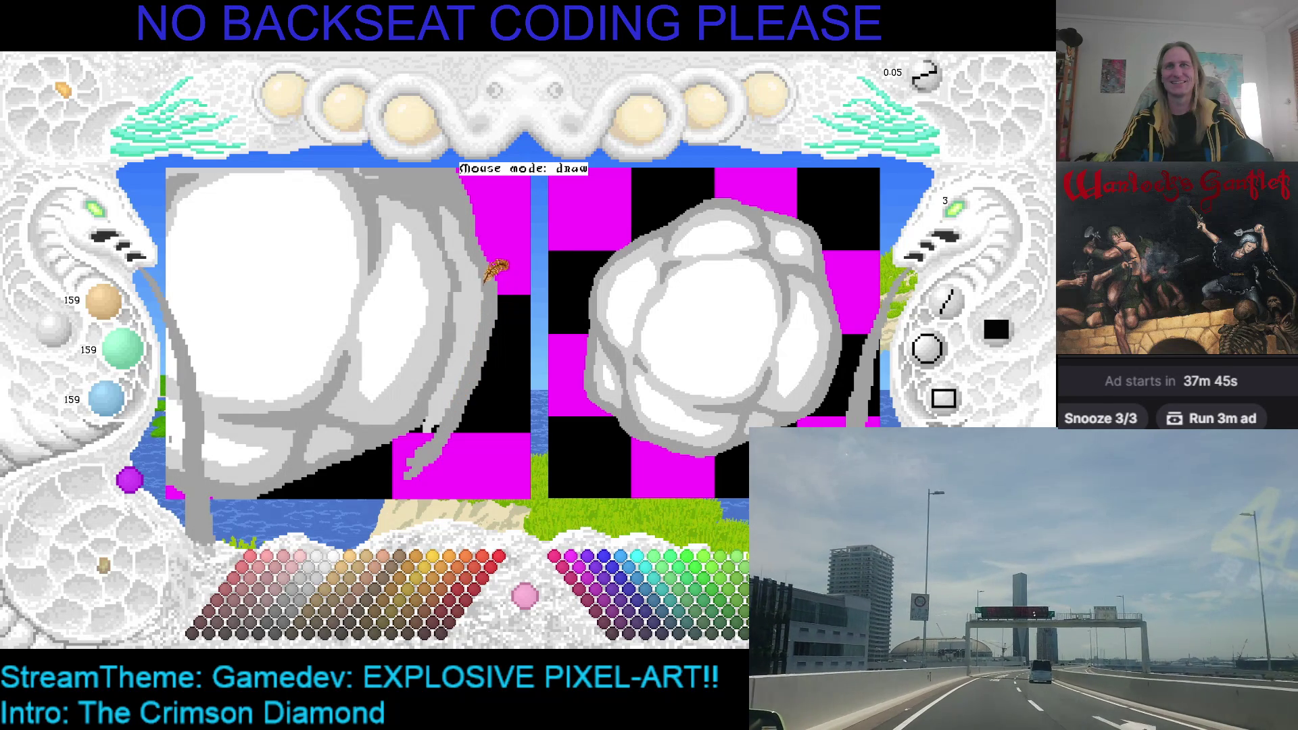
scroll(473, 243, up, 1)
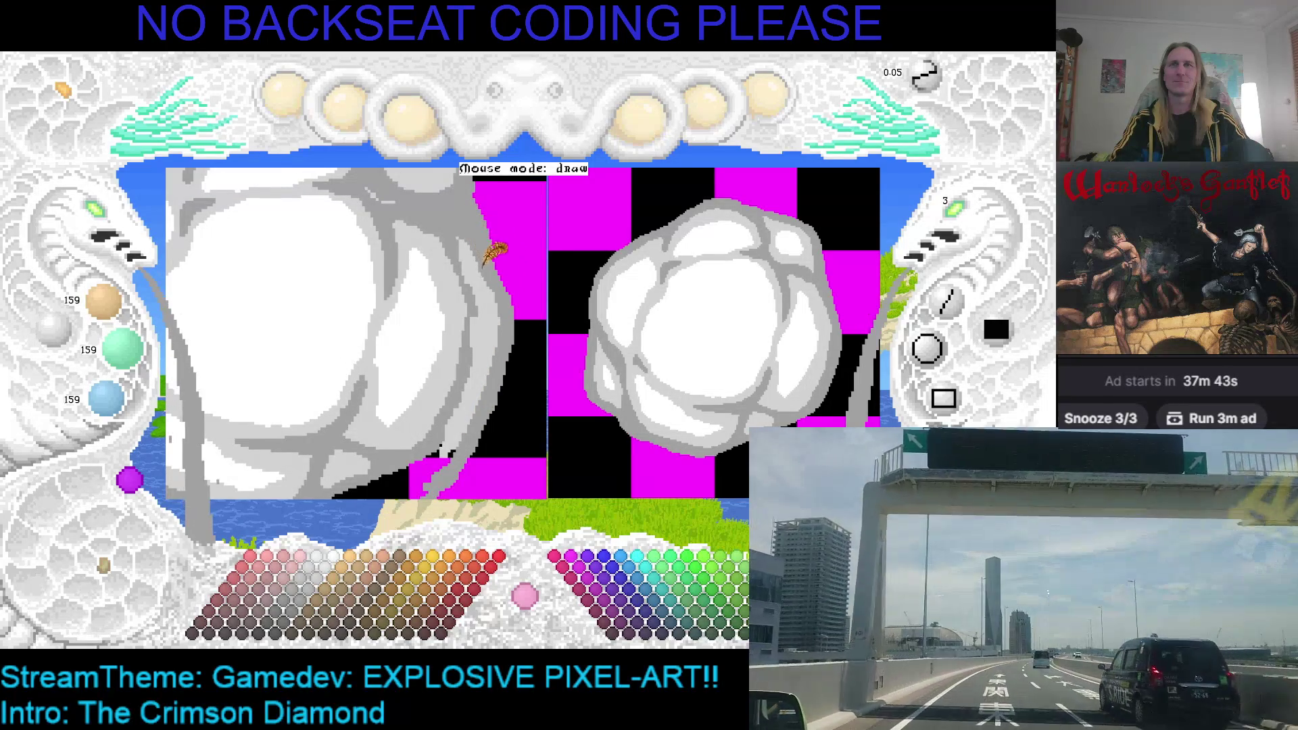
scroll(453, 231, up, 1)
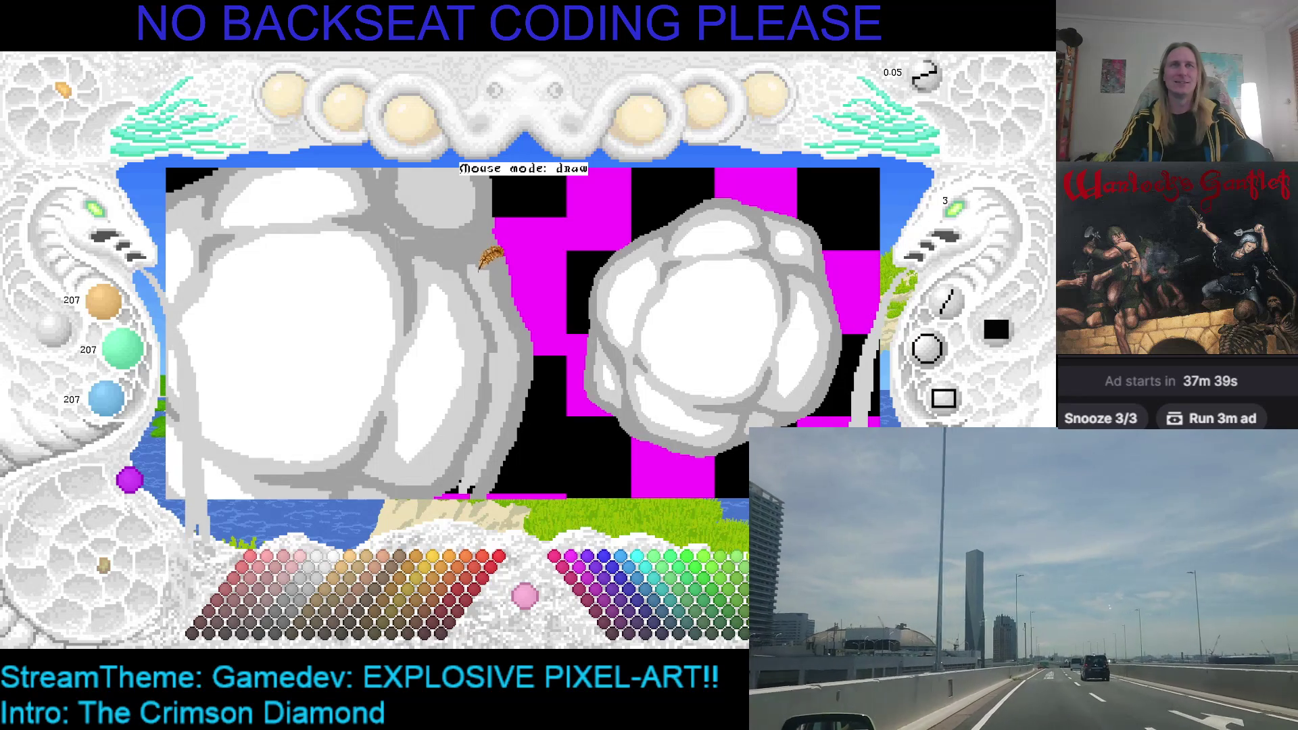
scroll(481, 256, down, 1)
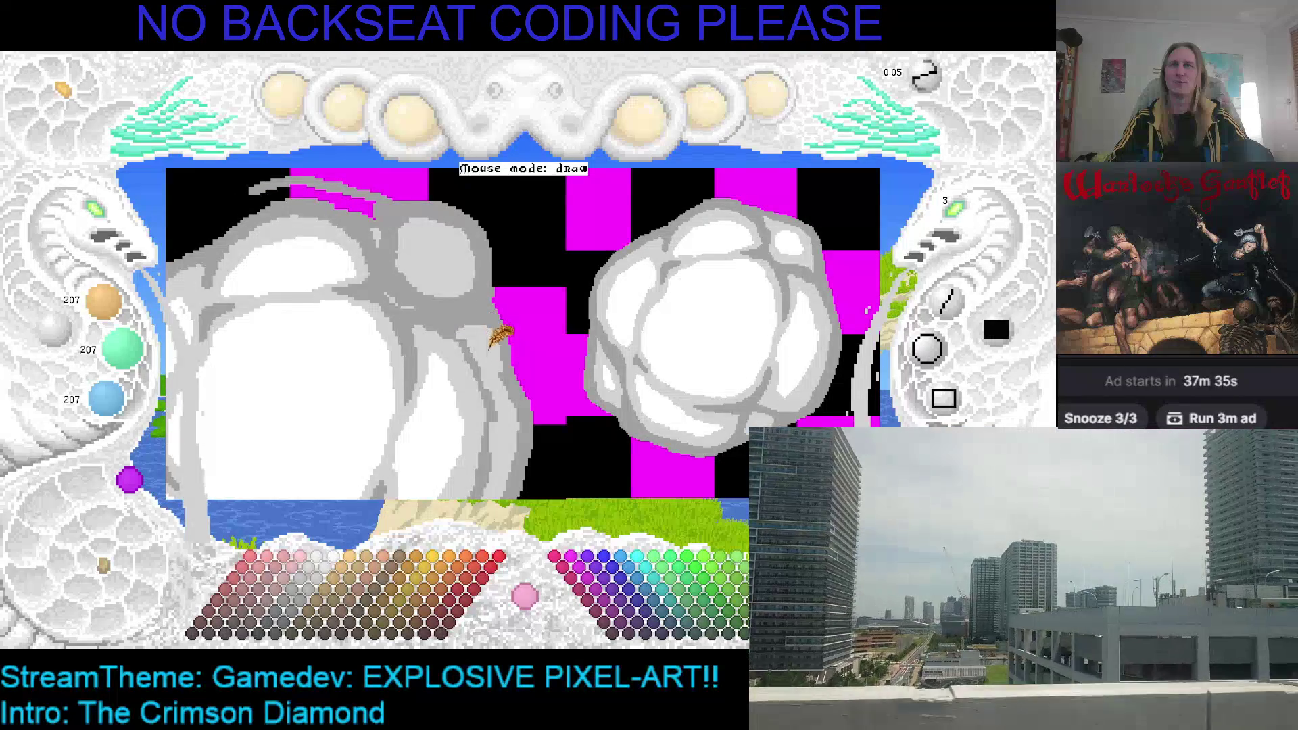
scroll(498, 376, up, 1)
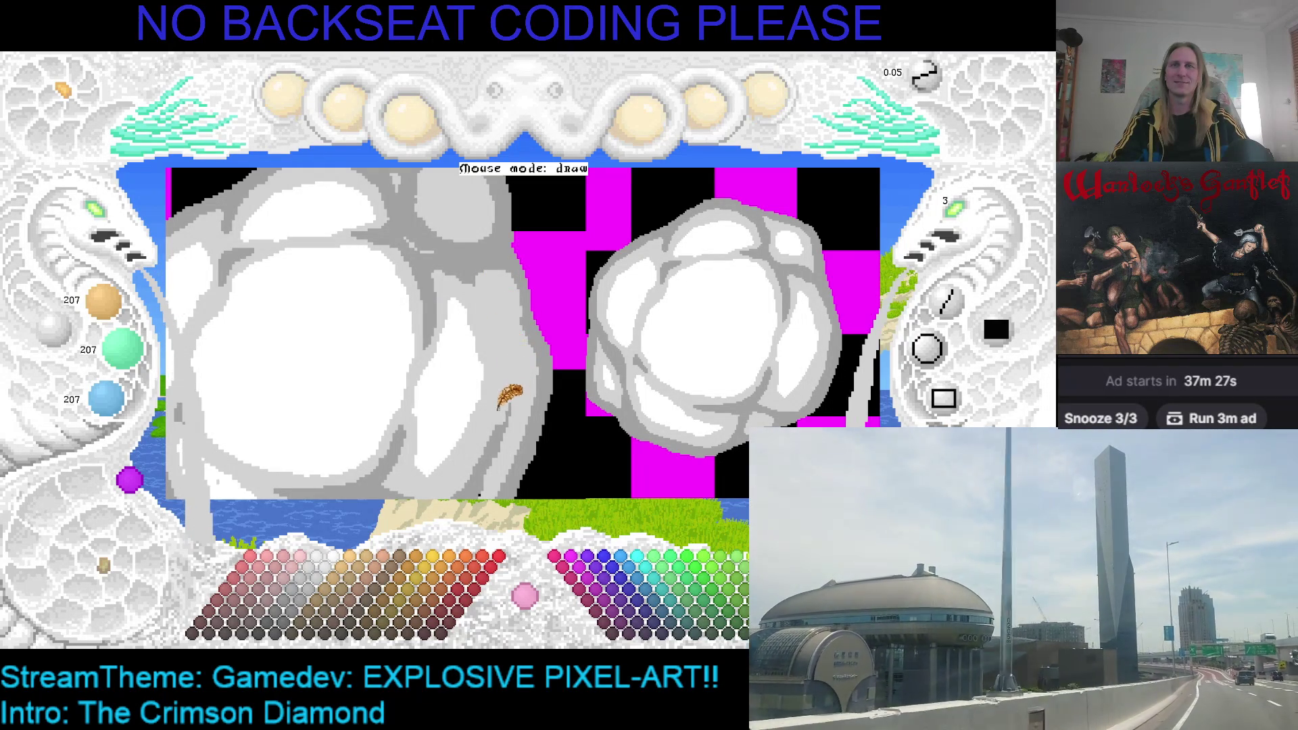
scroll(503, 325, down, 1)
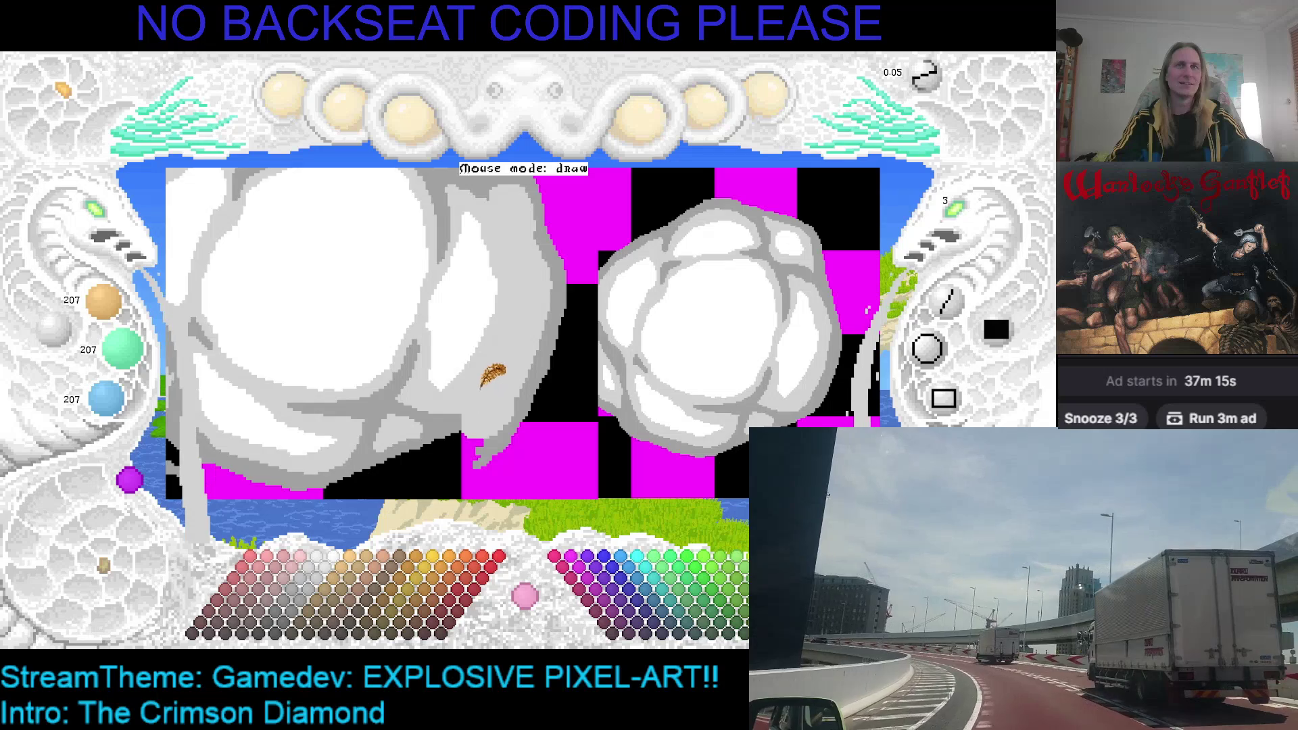
click(110, 223)
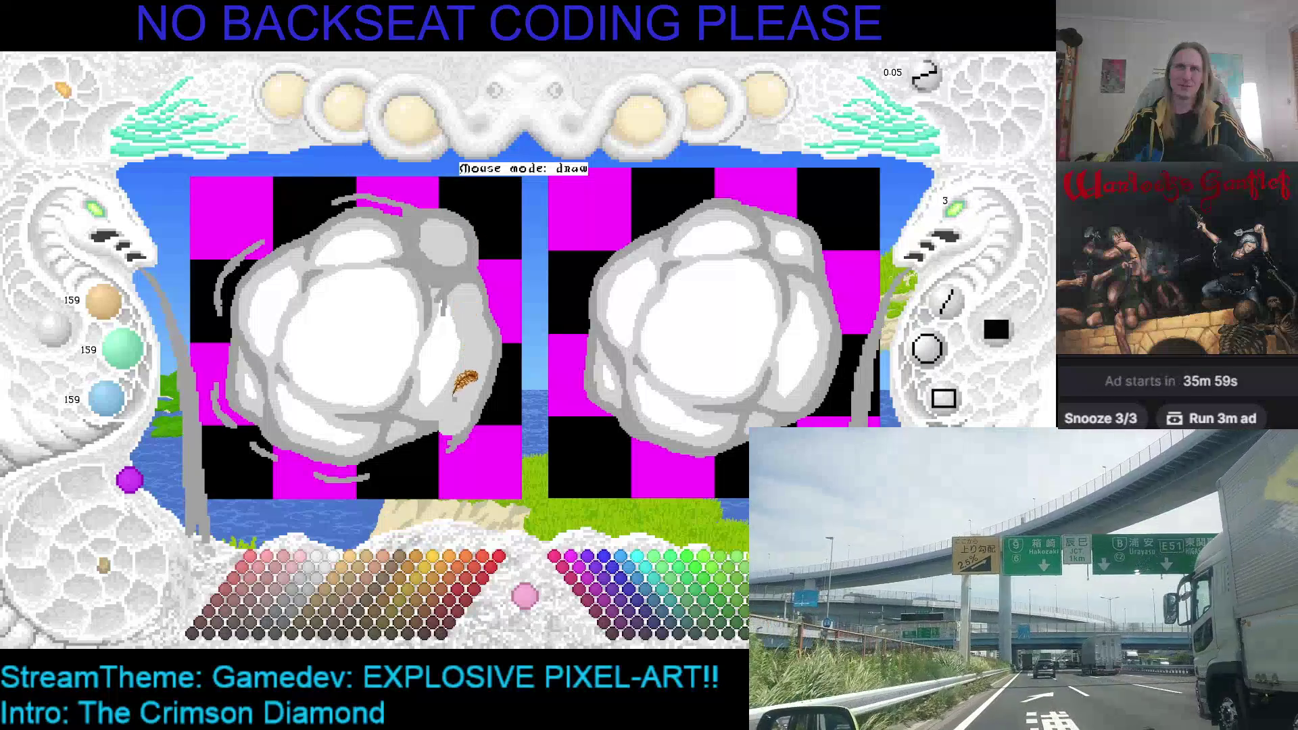
drag(459, 389, 521, 347)
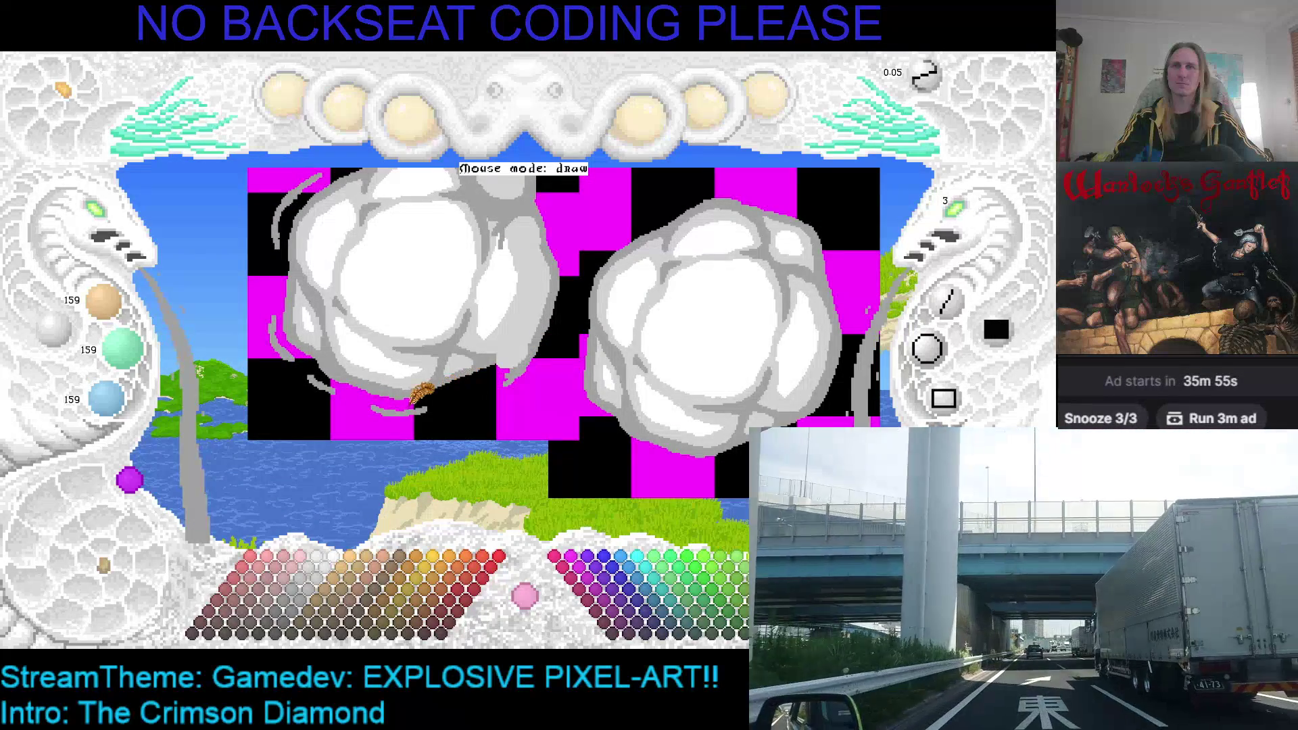
scroll(328, 260, up, 2)
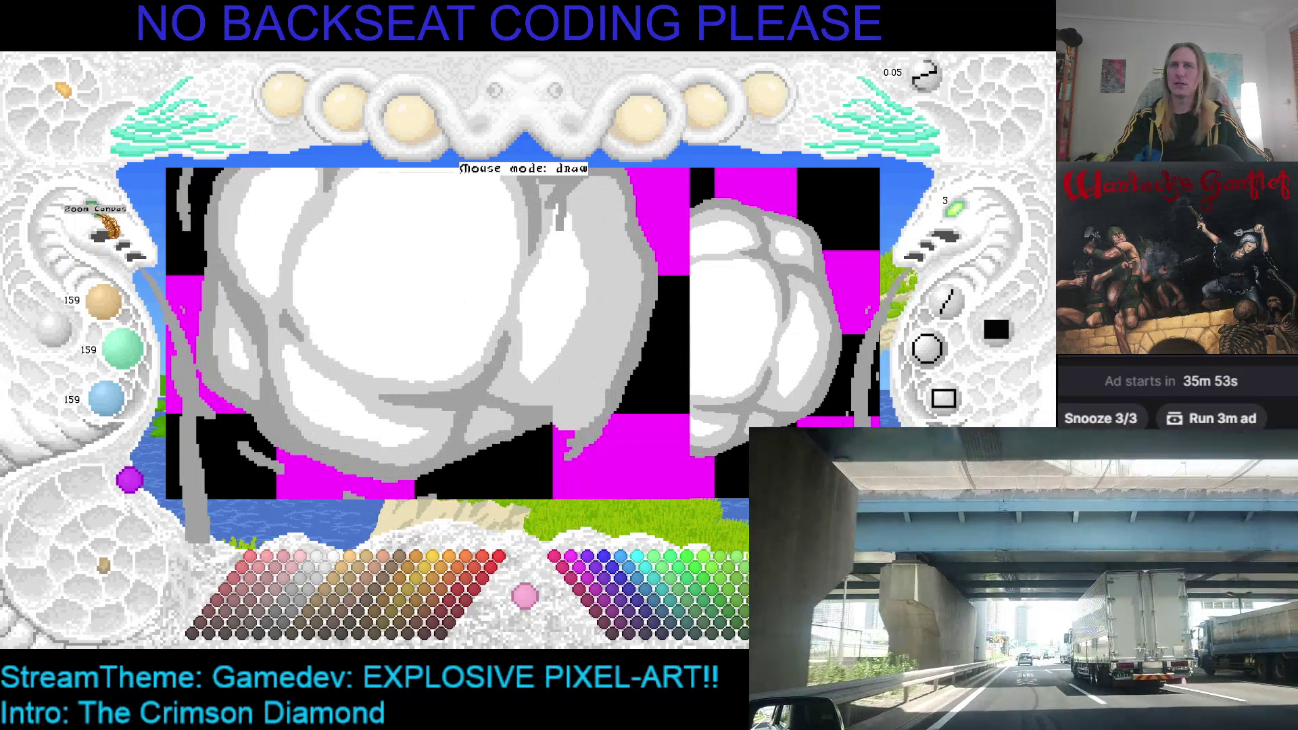
Lengthen the lower-left grey wisp under the left cloud, save with Ctrl+S, and zoom back out.
mouse_move(329, 416)
mouse_down()
mouse_move(390, 407)
mouse_move(465, 365)
mouse_up()
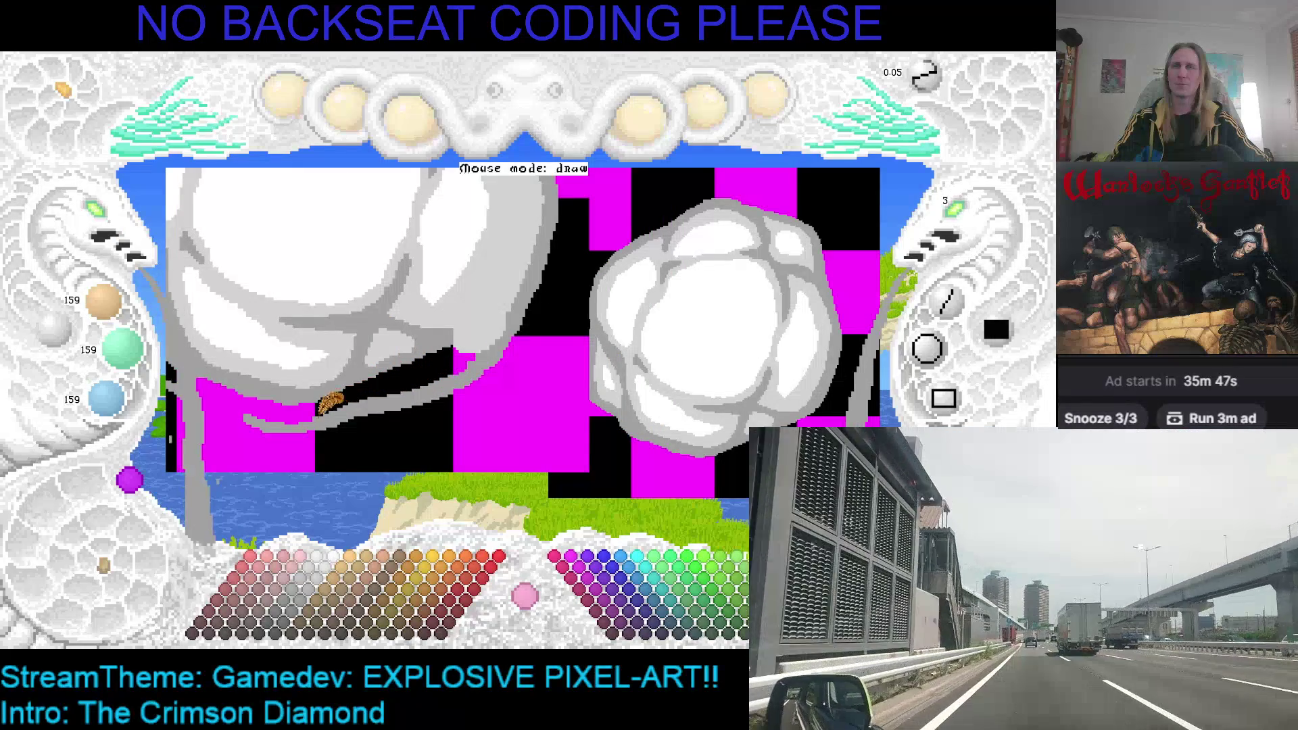
scroll(442, 330, up, 2)
key(ctrl+s)
scroll(409, 317, down, 2)
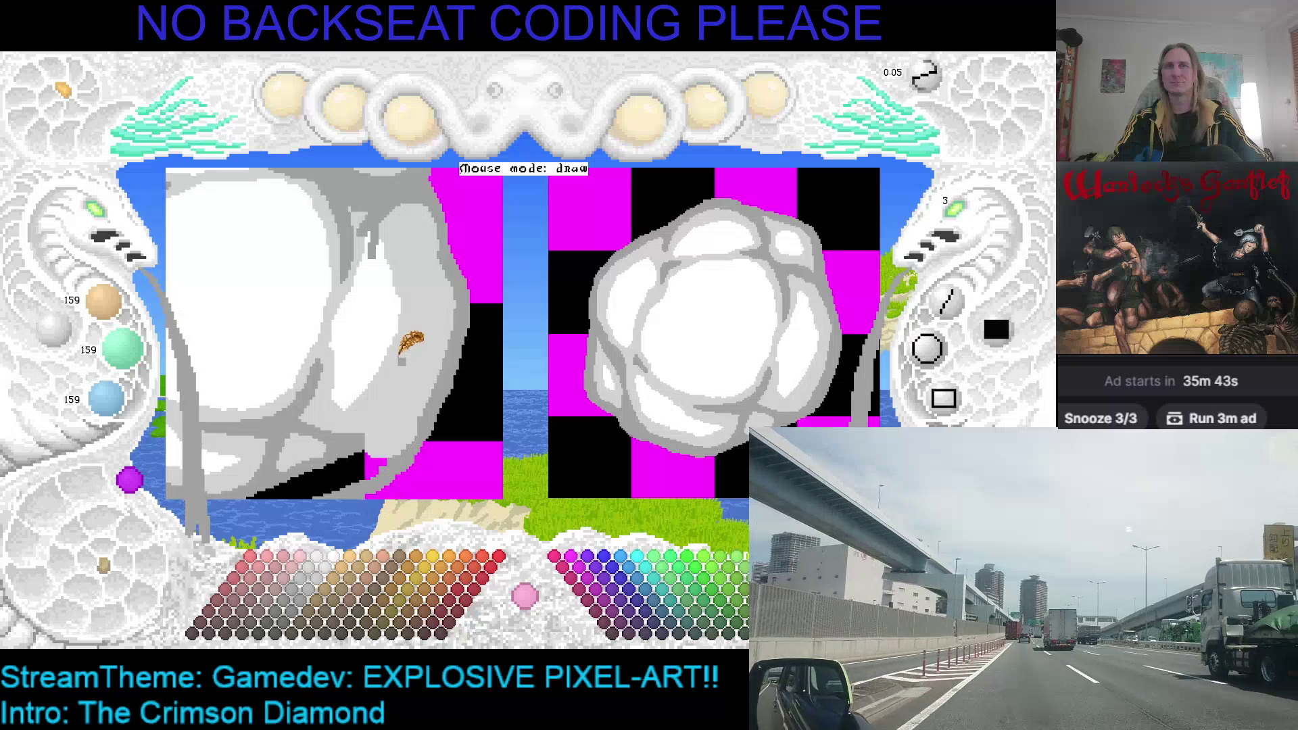
scroll(351, 331, down, 3)
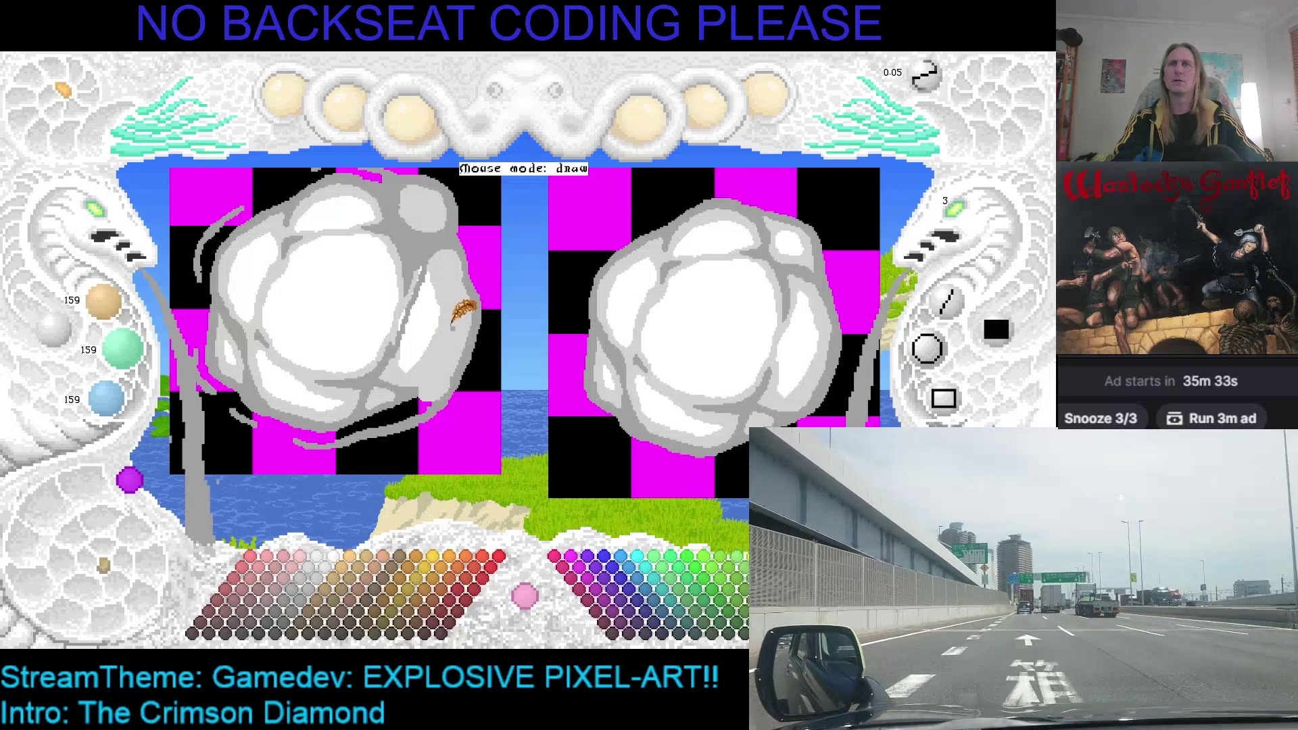
key(Right)
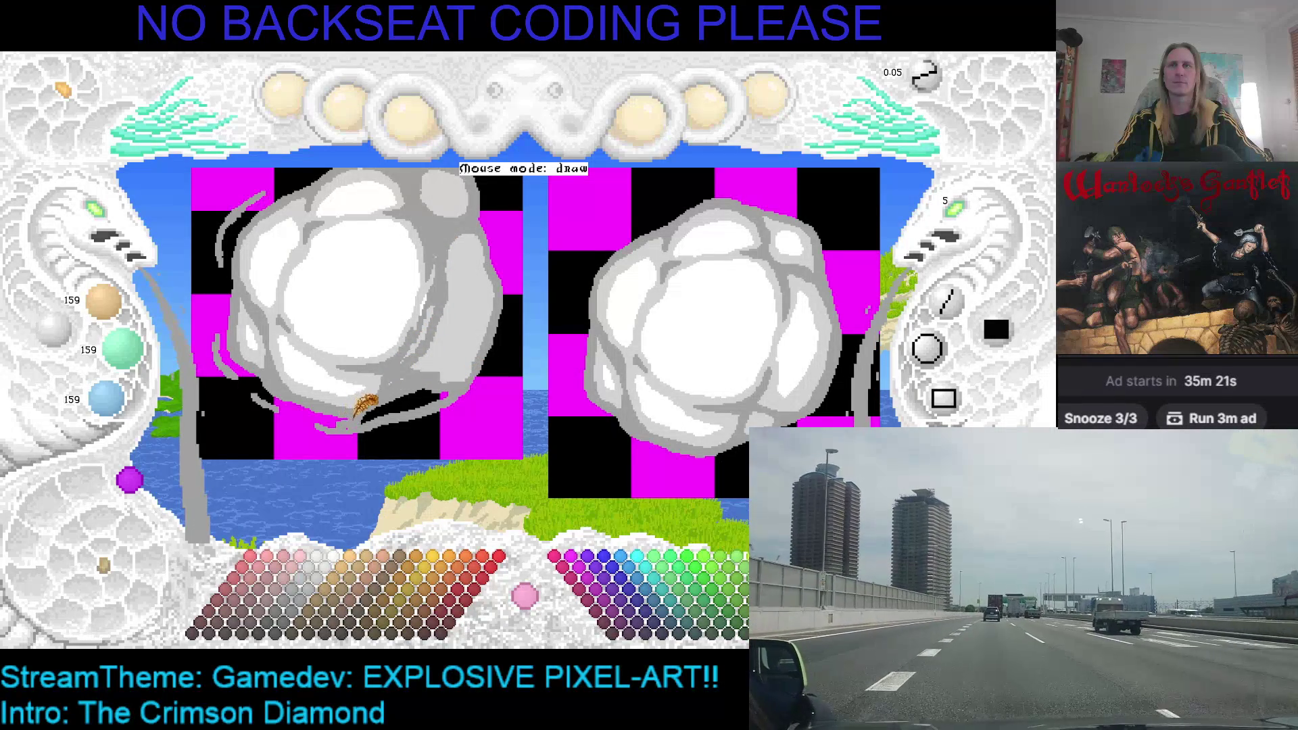
Sample the light grey, then the darker mid-grey, shrink the brush, and zoom in on the left cloud.
right_click(461, 331)
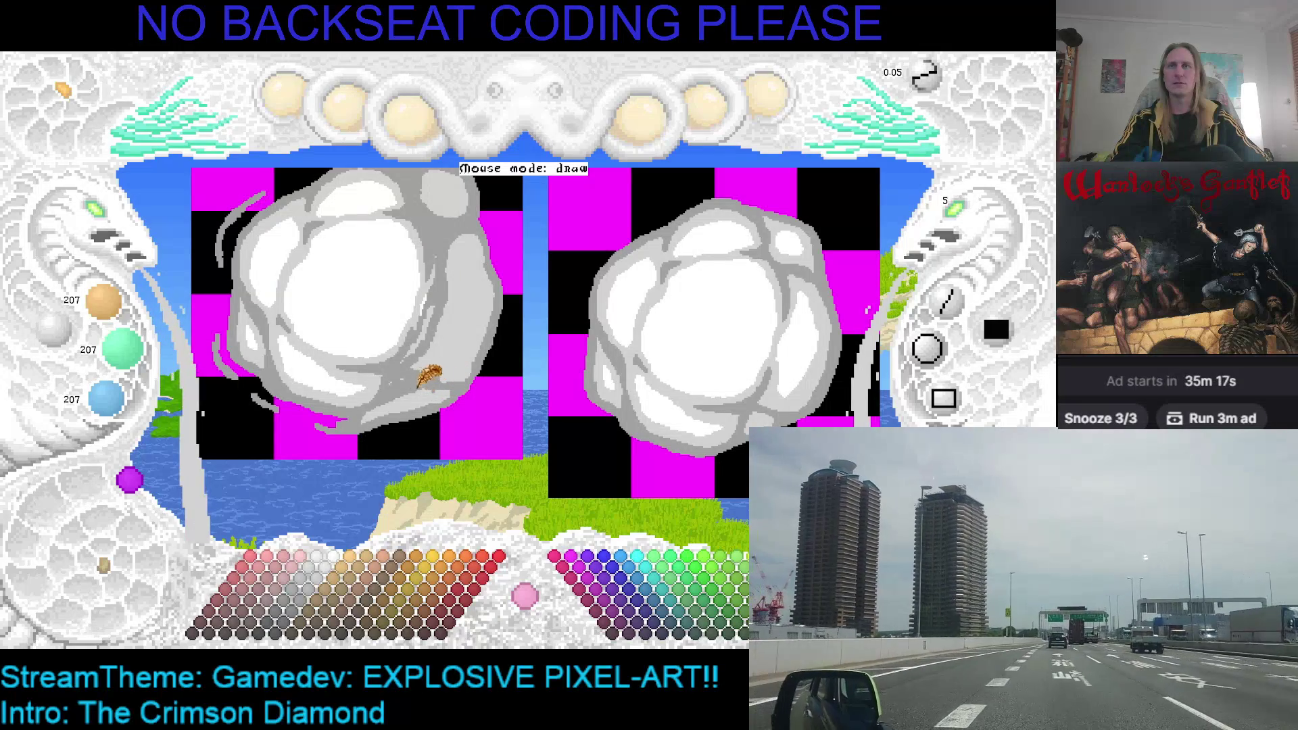
right_click(438, 286)
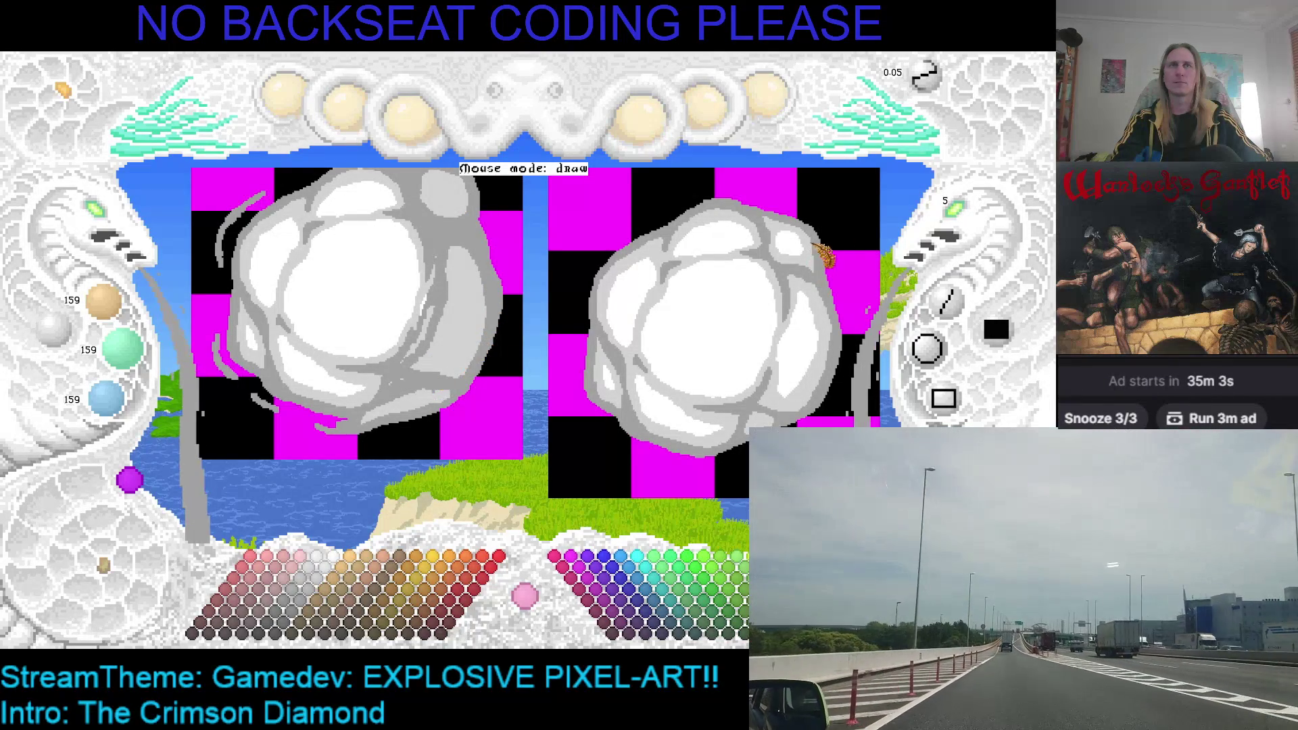
scroll(960, 215, down, 1)
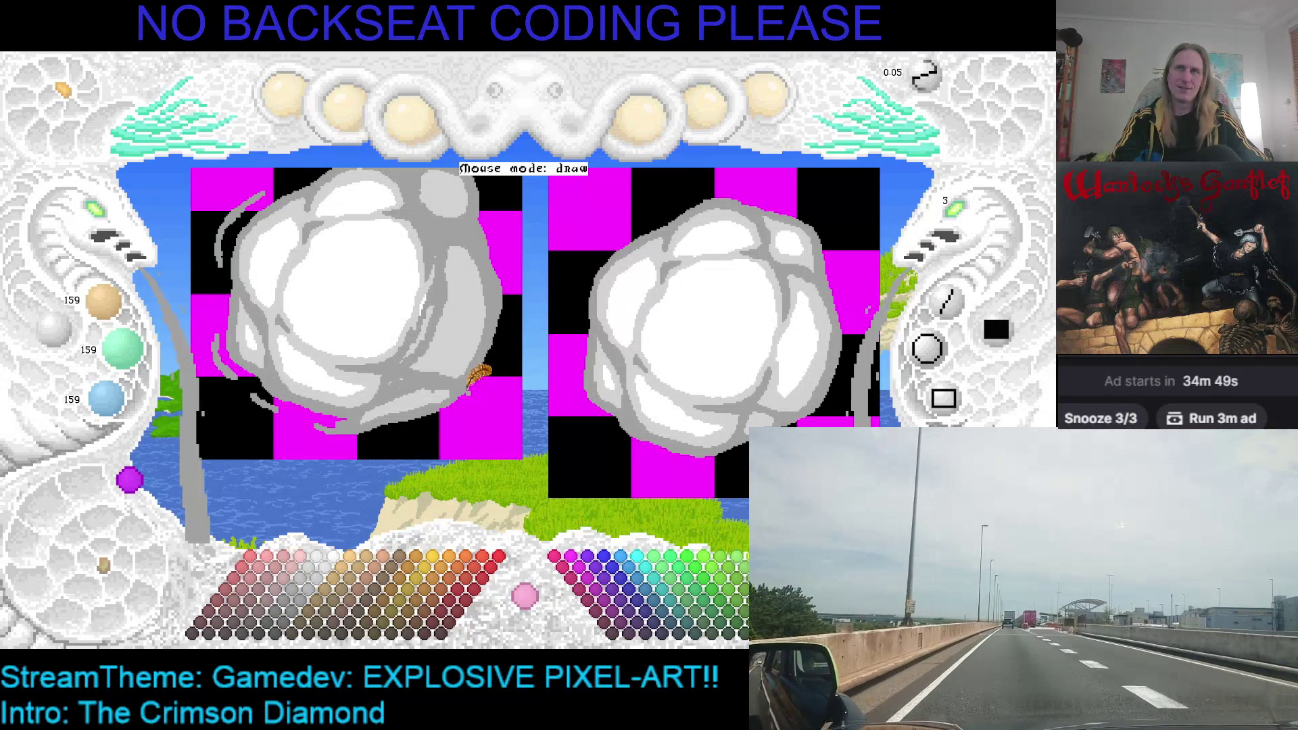
scroll(264, 305, up, 3)
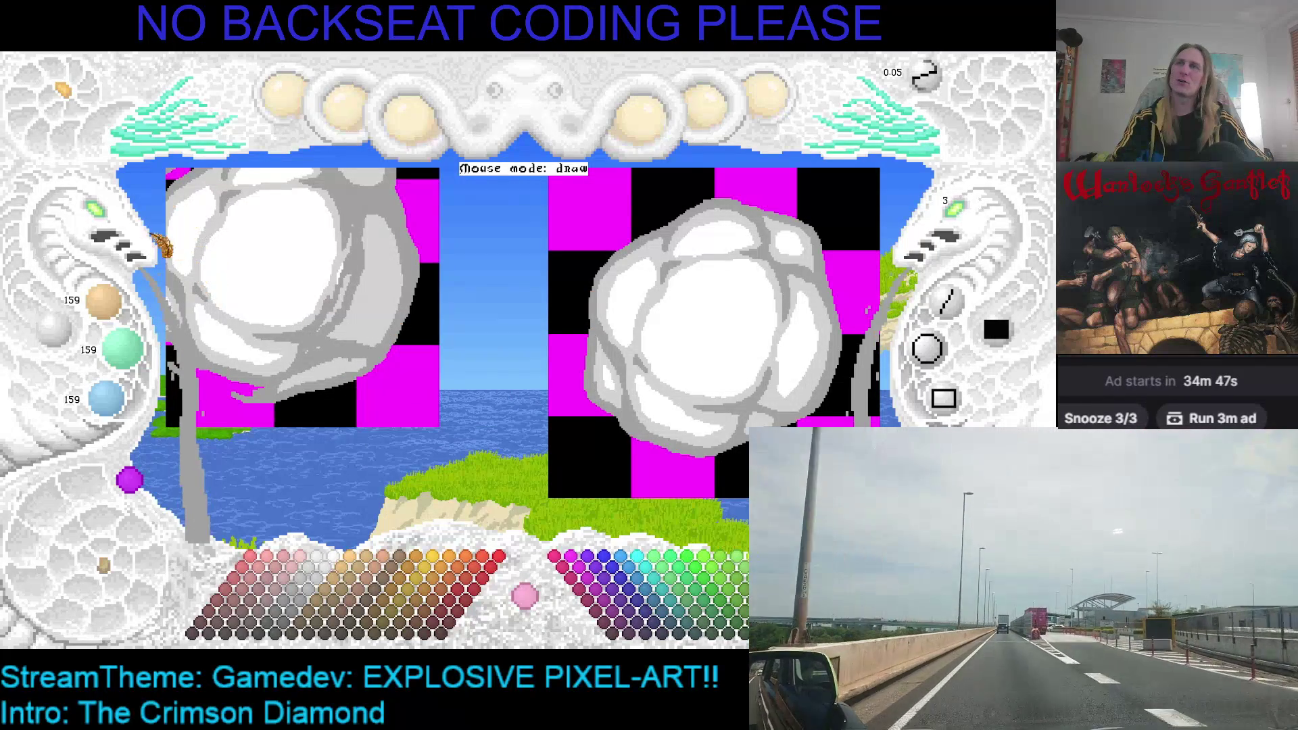
scroll(115, 229, up, 3)
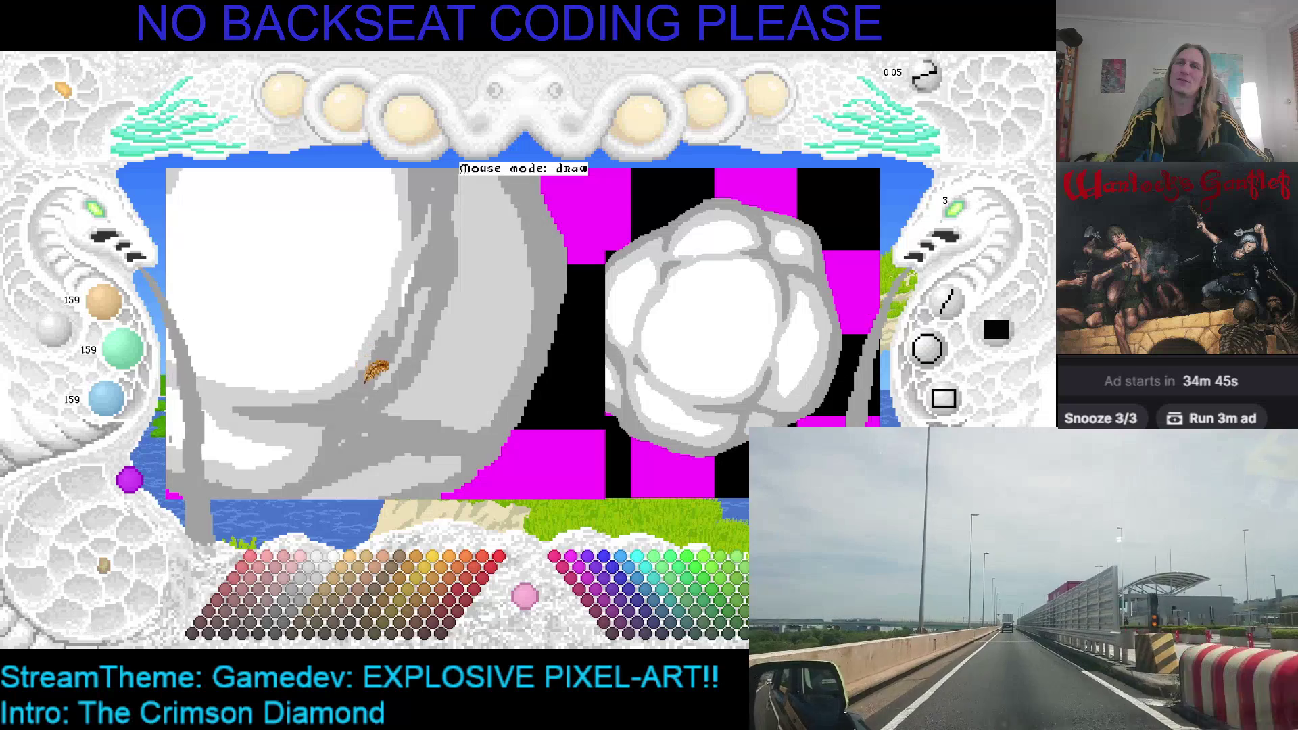
Pan to the cloud's lower part and undo five recent edits to the left smoke.
drag(376, 370, 376, 313)
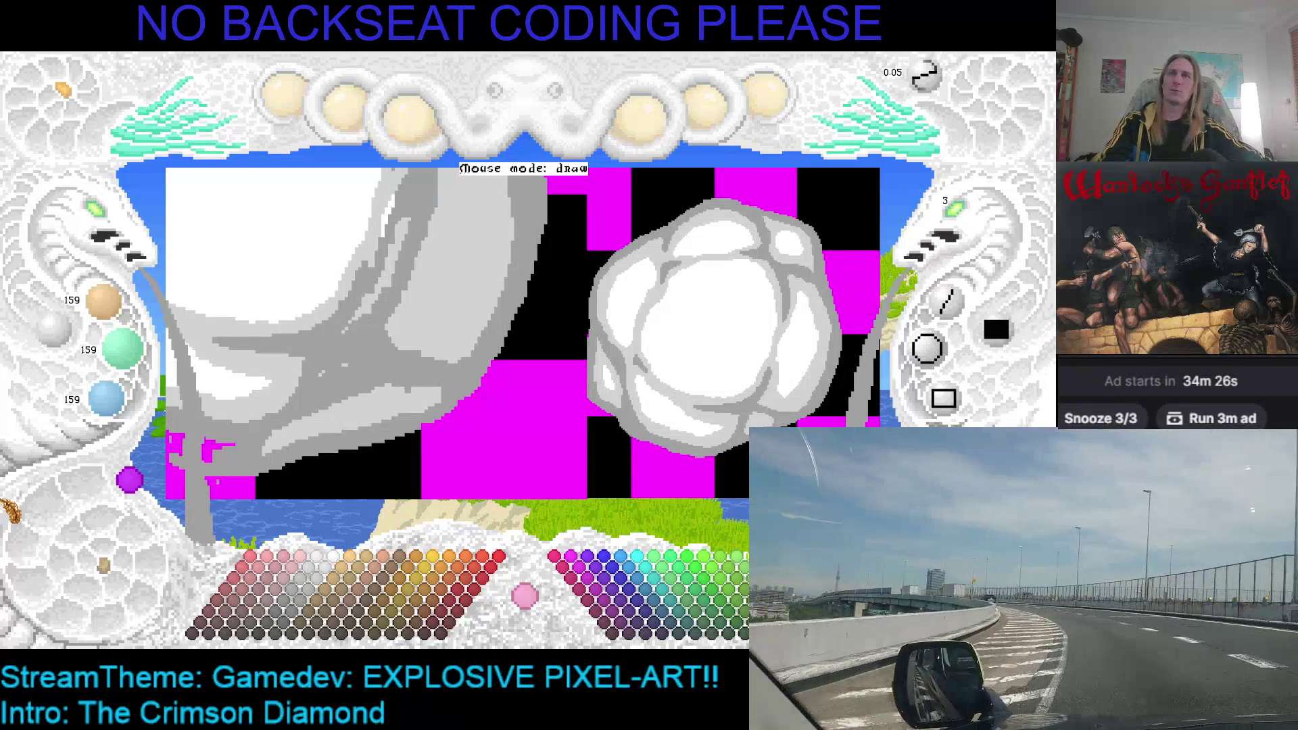
key(ctrl+z)
key(ctrl+z)
key(ctrl+z)
key(ctrl+z)
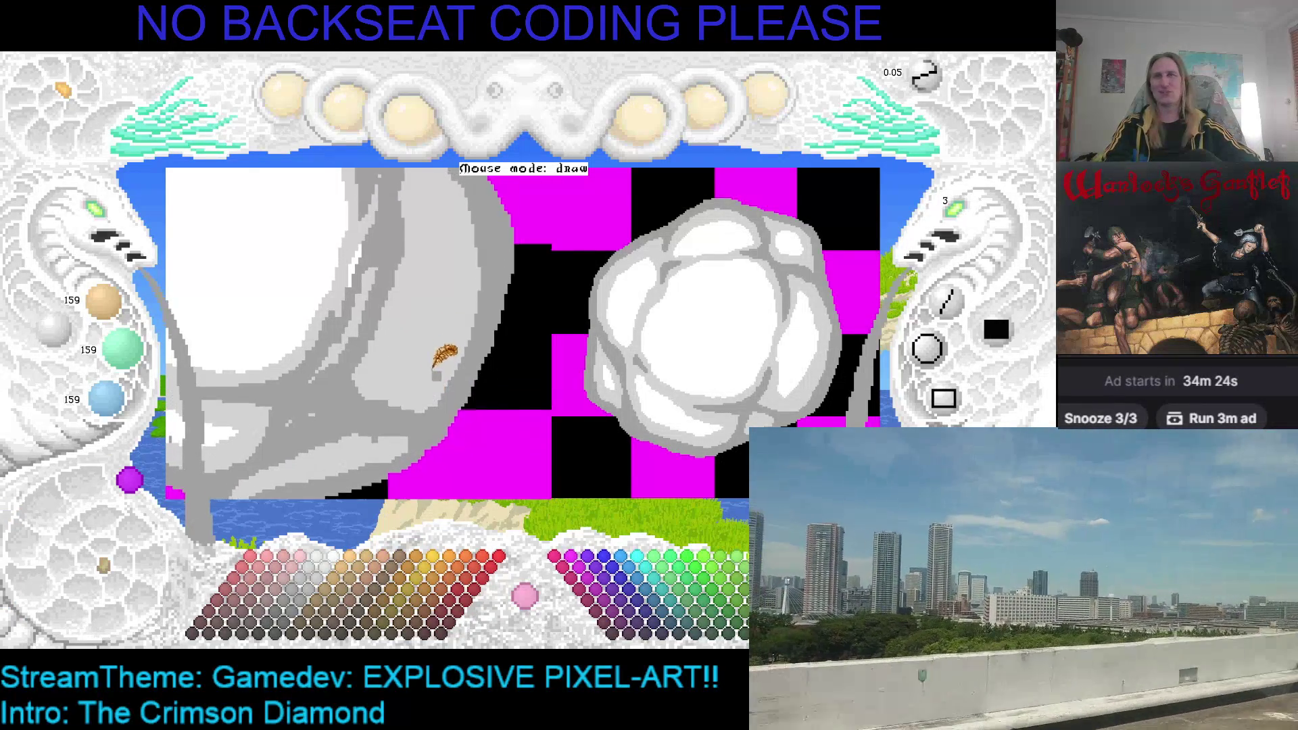
key(ctrl+z)
key(ctrl+z)
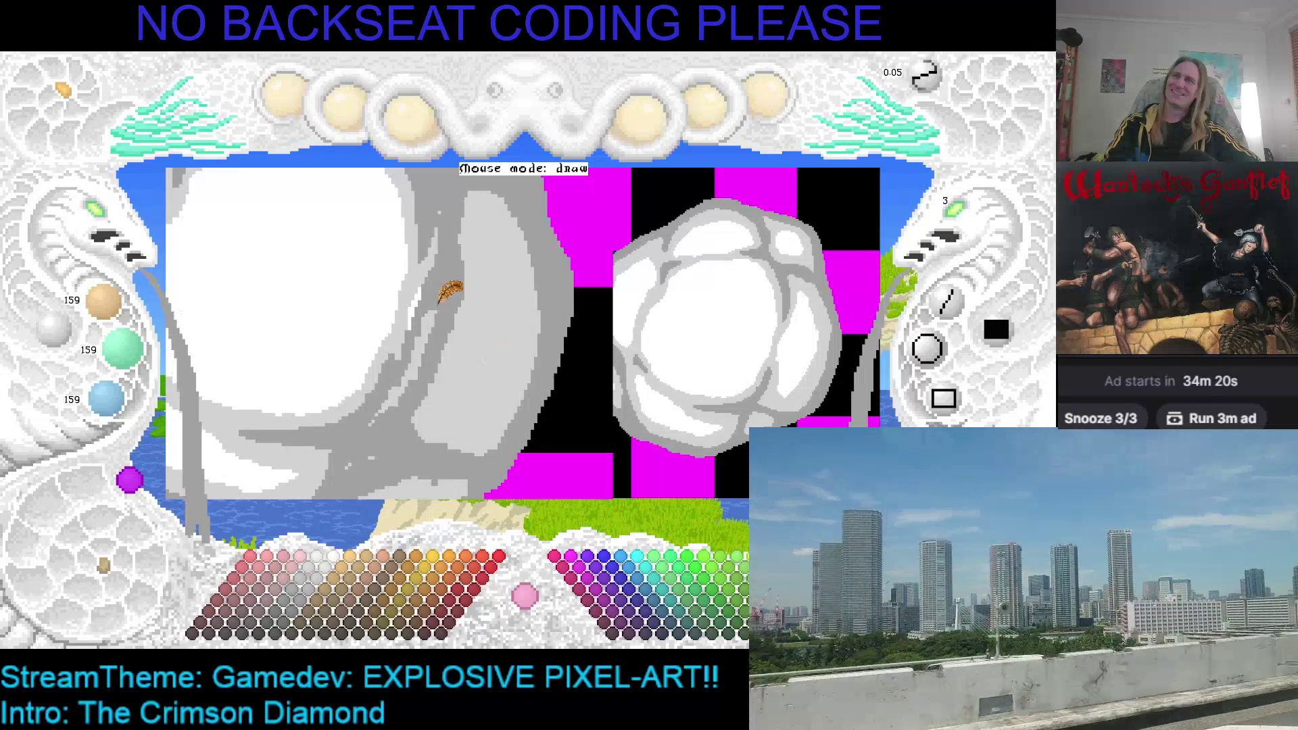
key(ctrl+z)
key(ctrl+z)
key(ctrl+z)
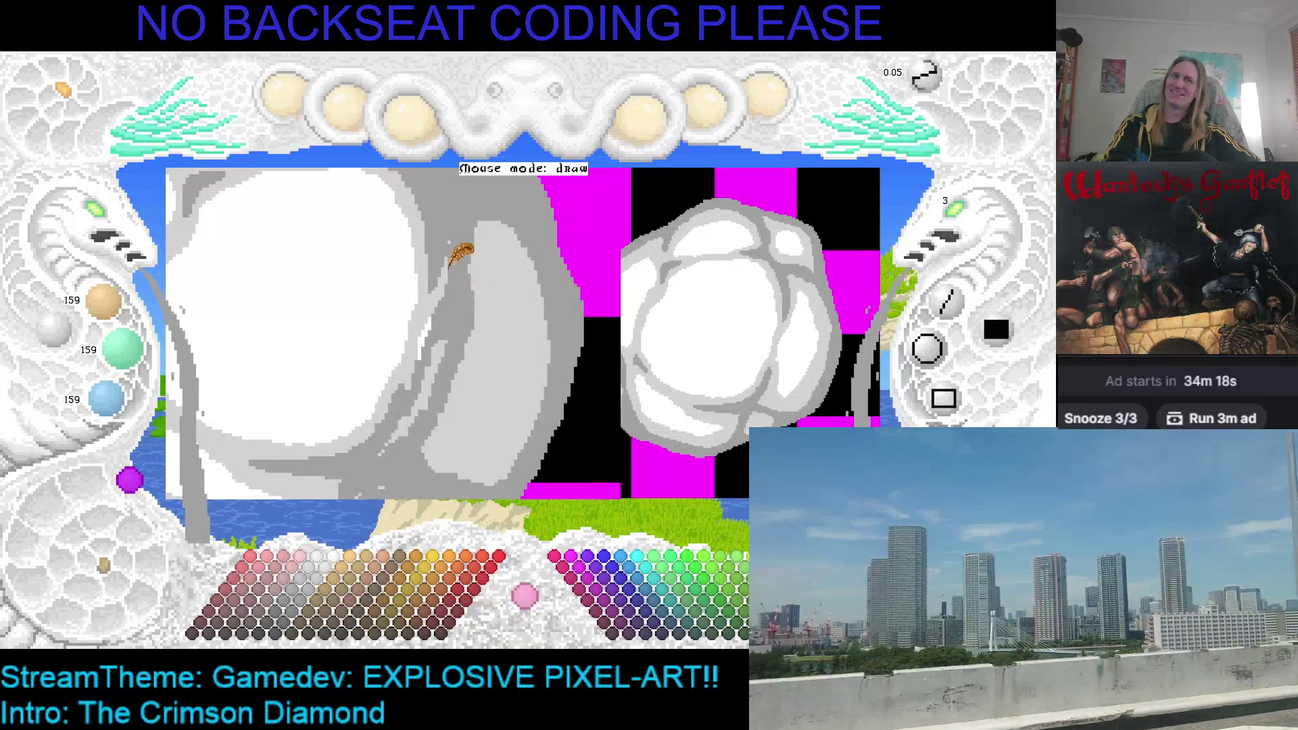
key(ctrl+z)
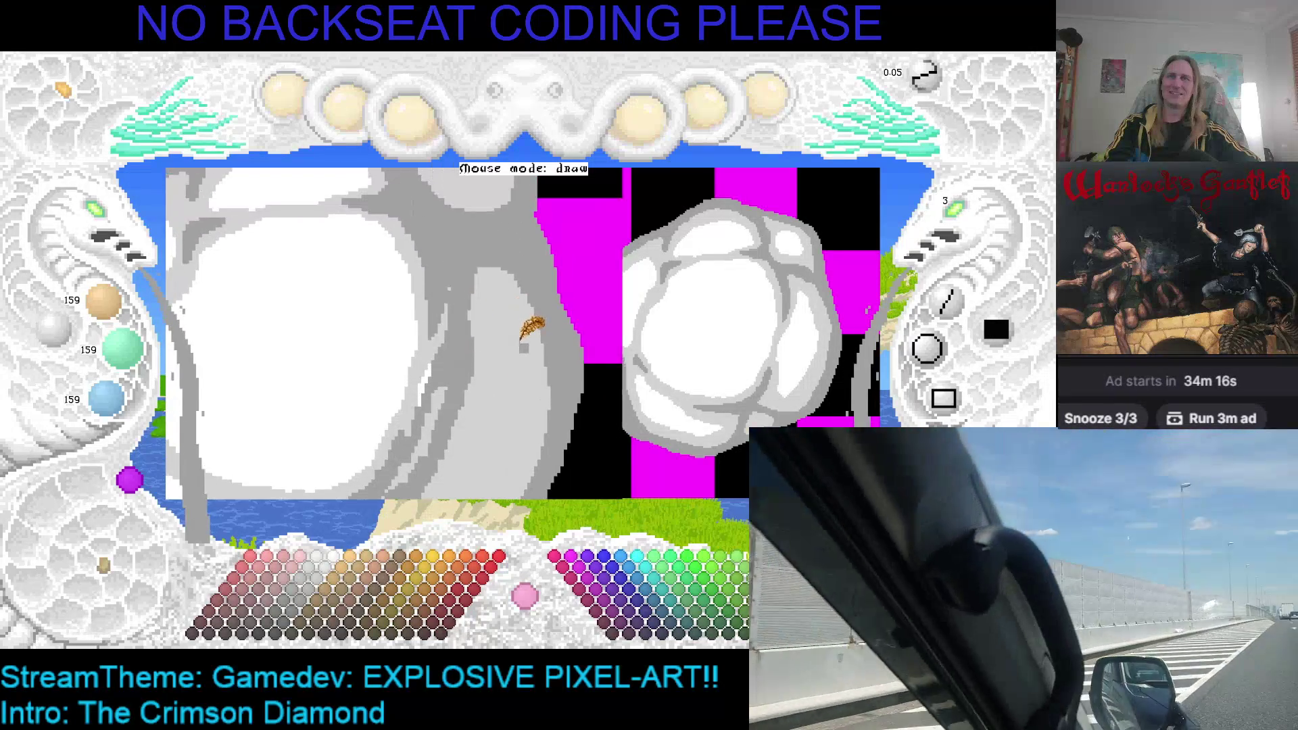
key(ctrl+z)
key(ctrl+z)
key(ctrl+z)
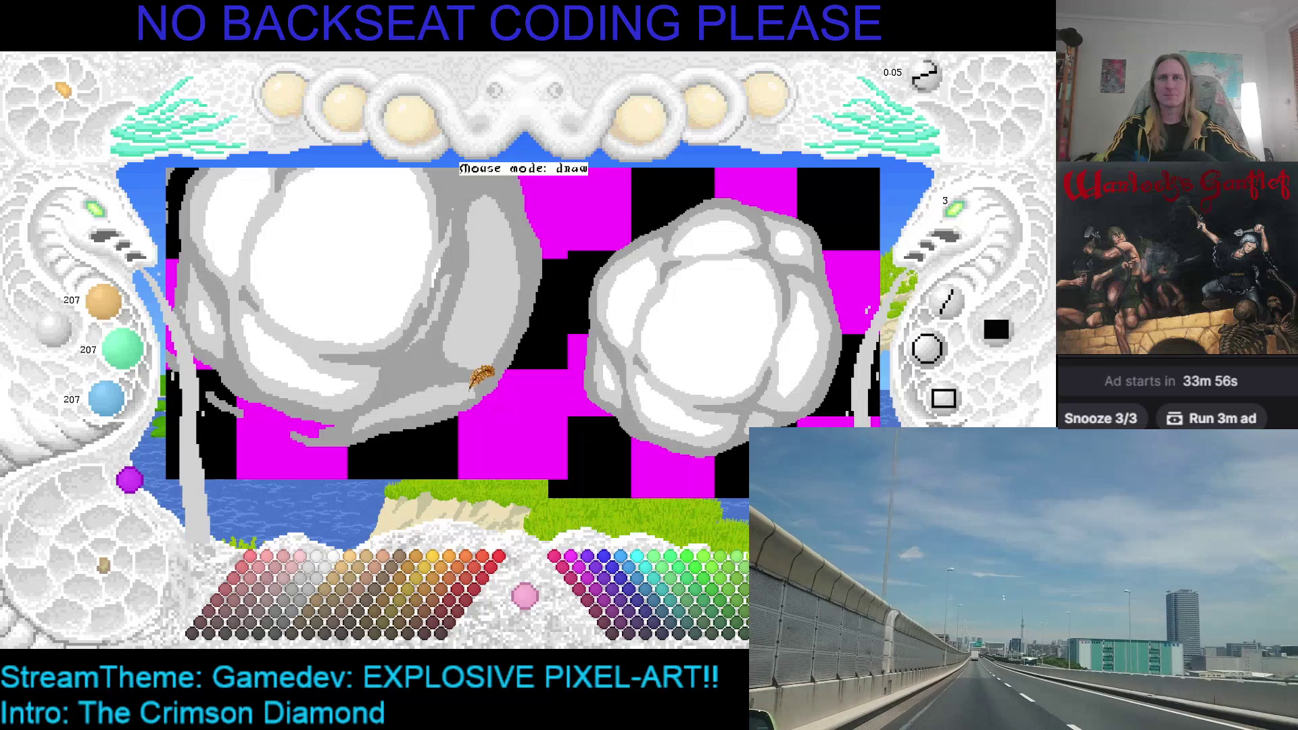
scroll(485, 365, down, 3)
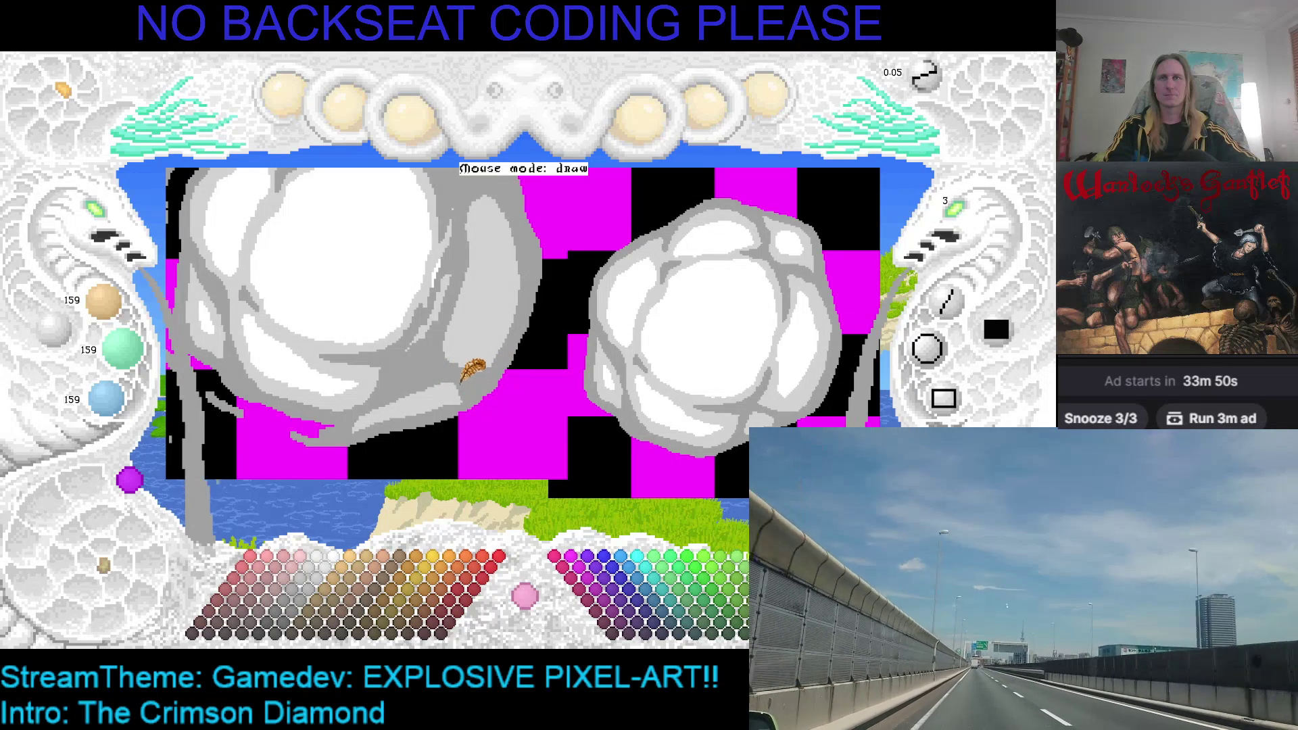
Compare versions, restore the grey tendrils, and extend a mid-grey tendril up over the cloud.
key(Right)
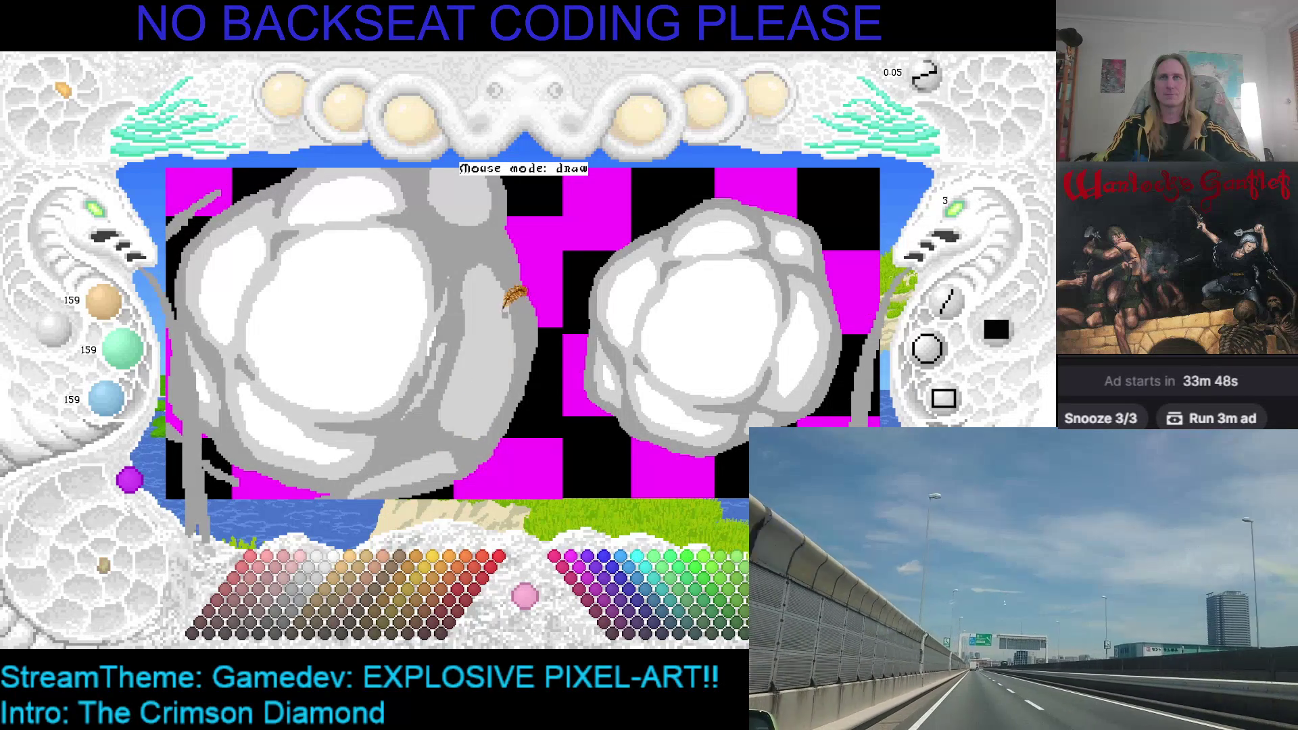
key(Right)
key(Right)
key(Right)
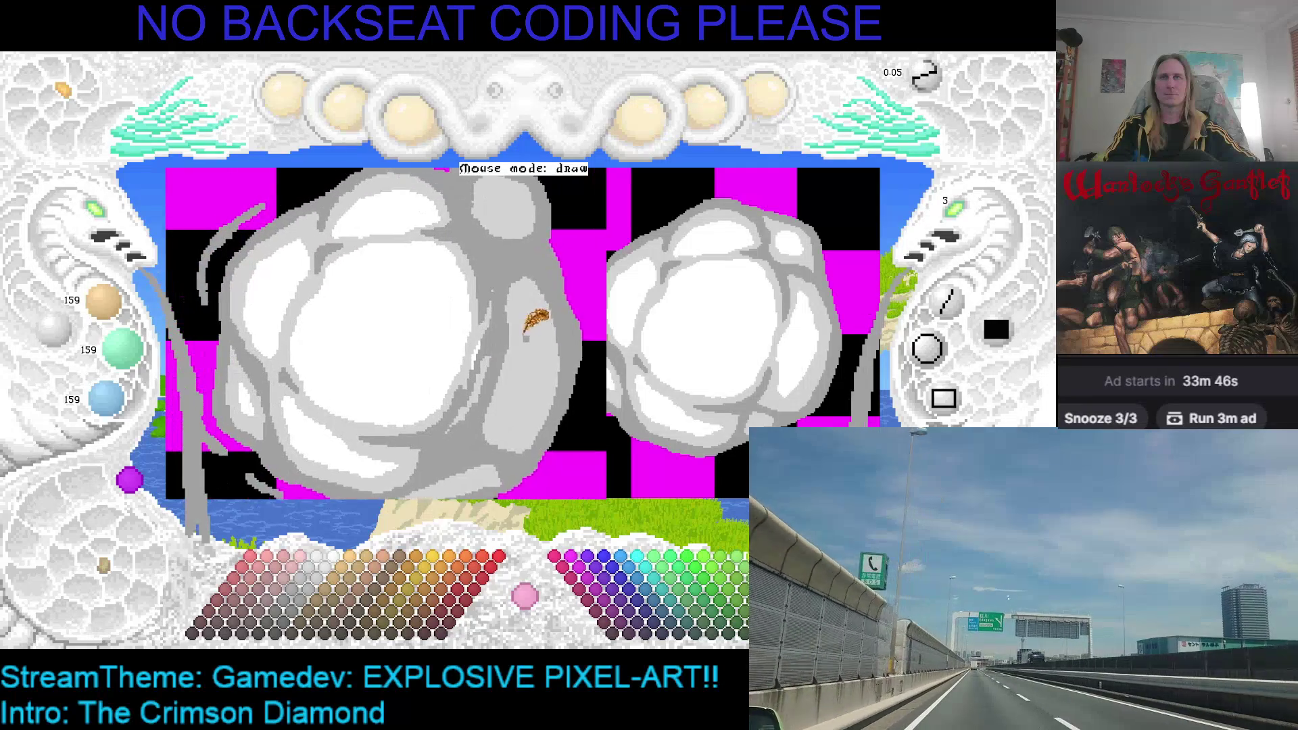
key(ctrl+z)
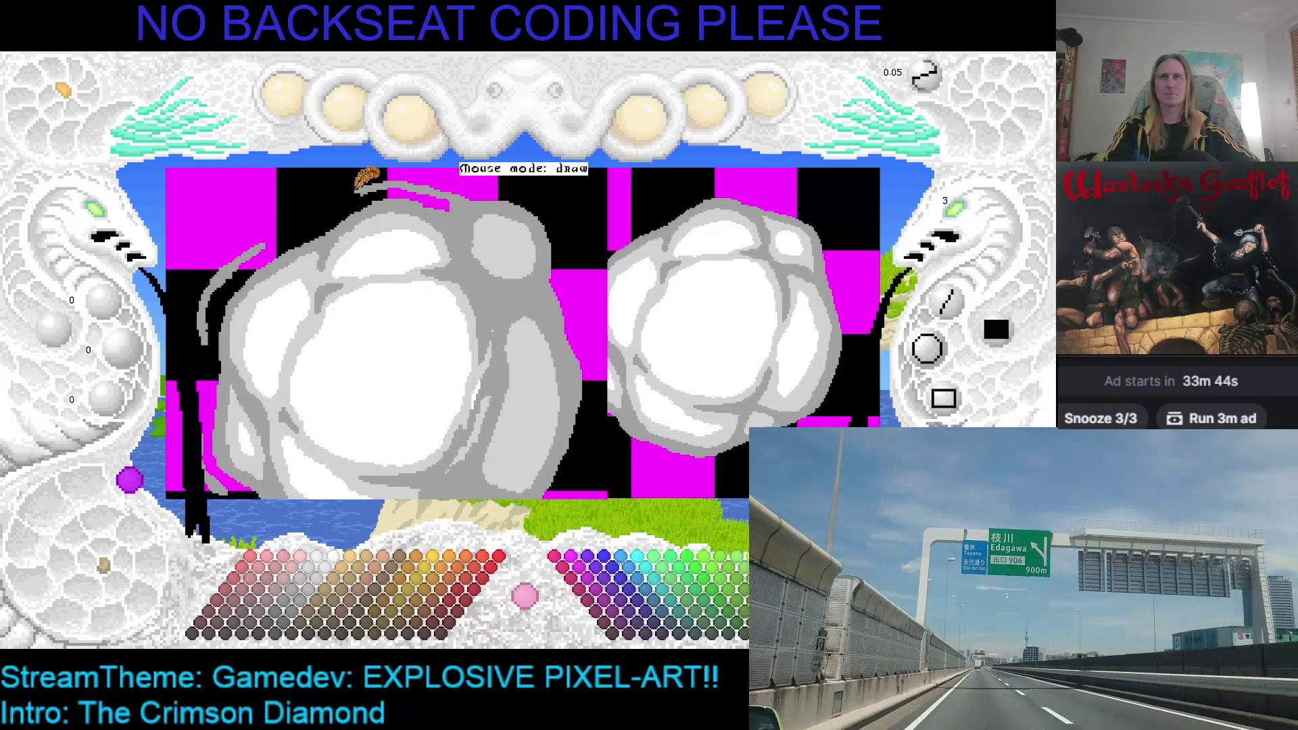
key(ctrl+y)
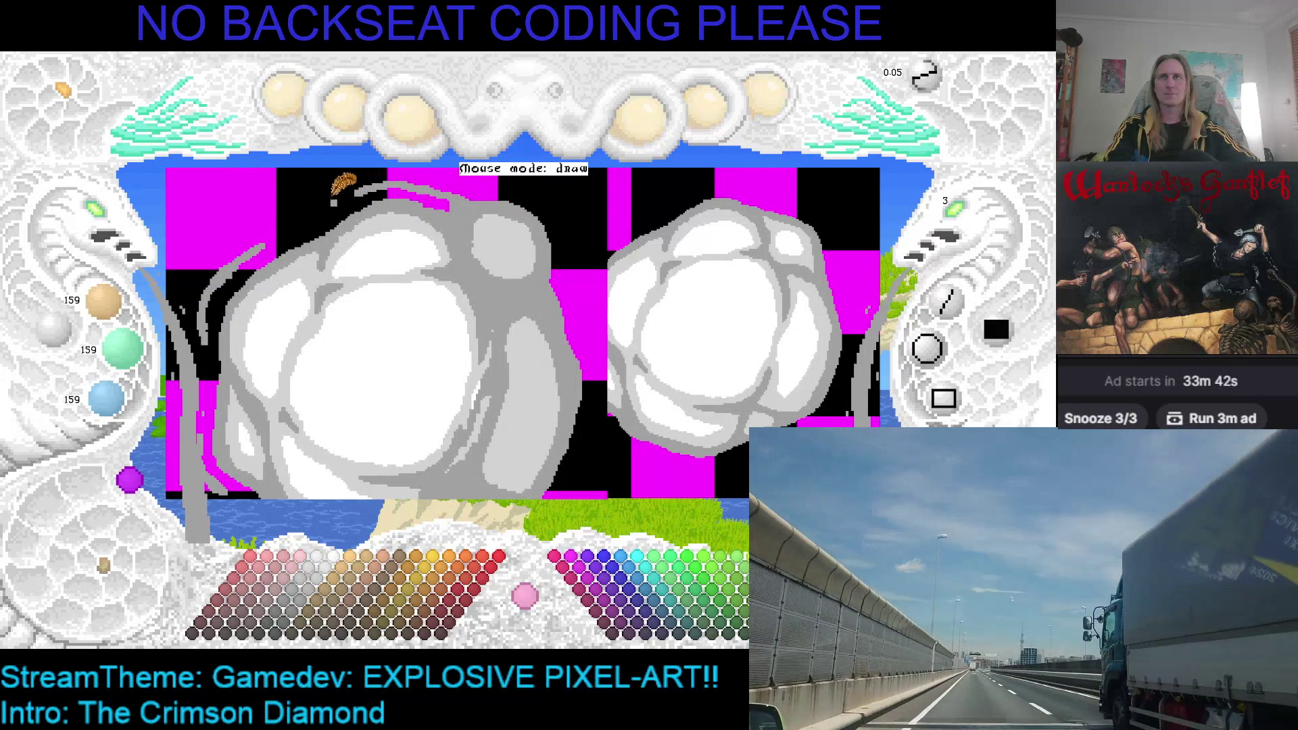
drag(255, 243, 353, 192)
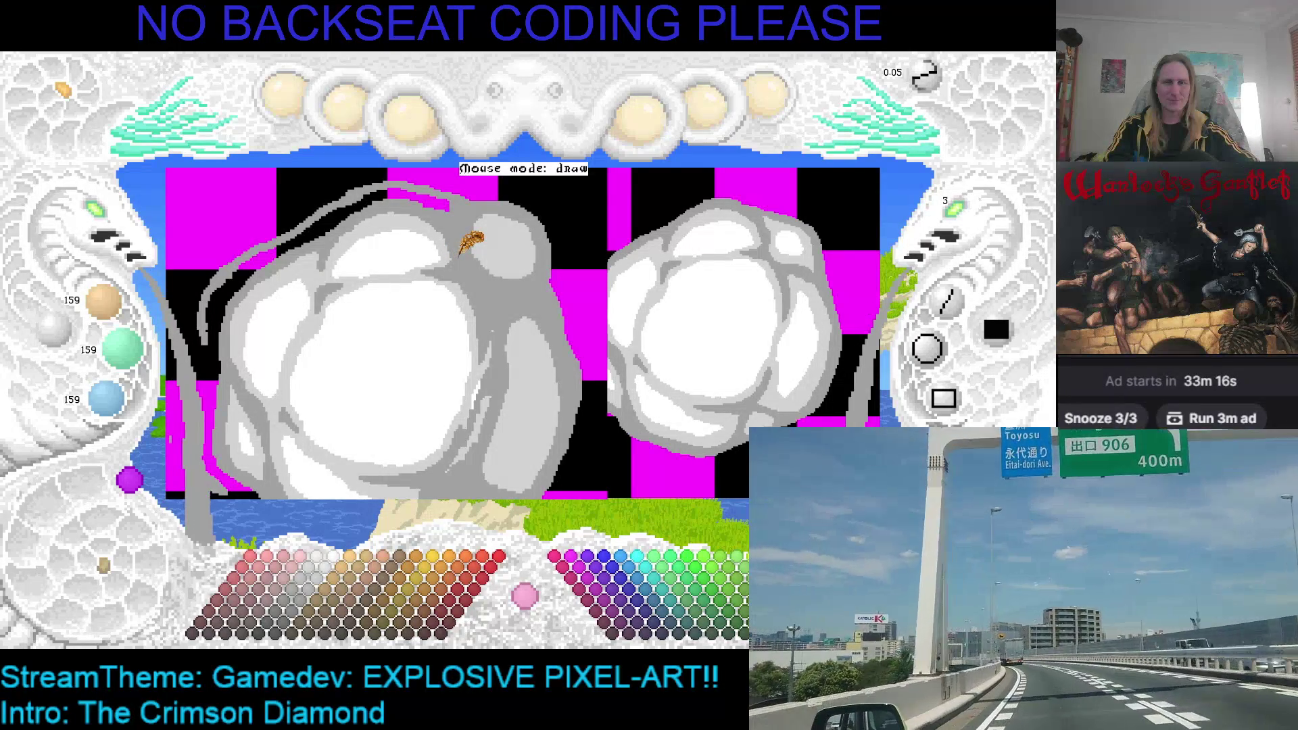
key(space)
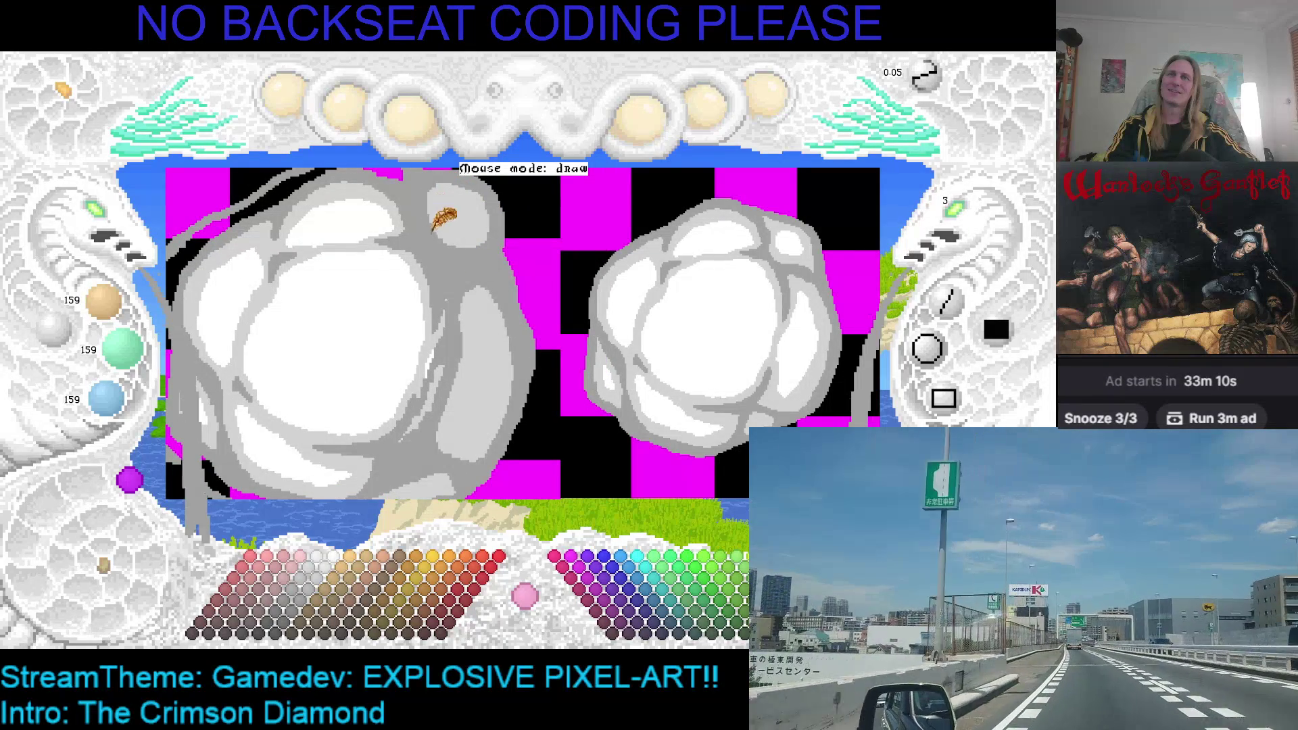
Compare cloud versions, pick the cloud's light grey, and pan in close on the left cloud.
key(space)
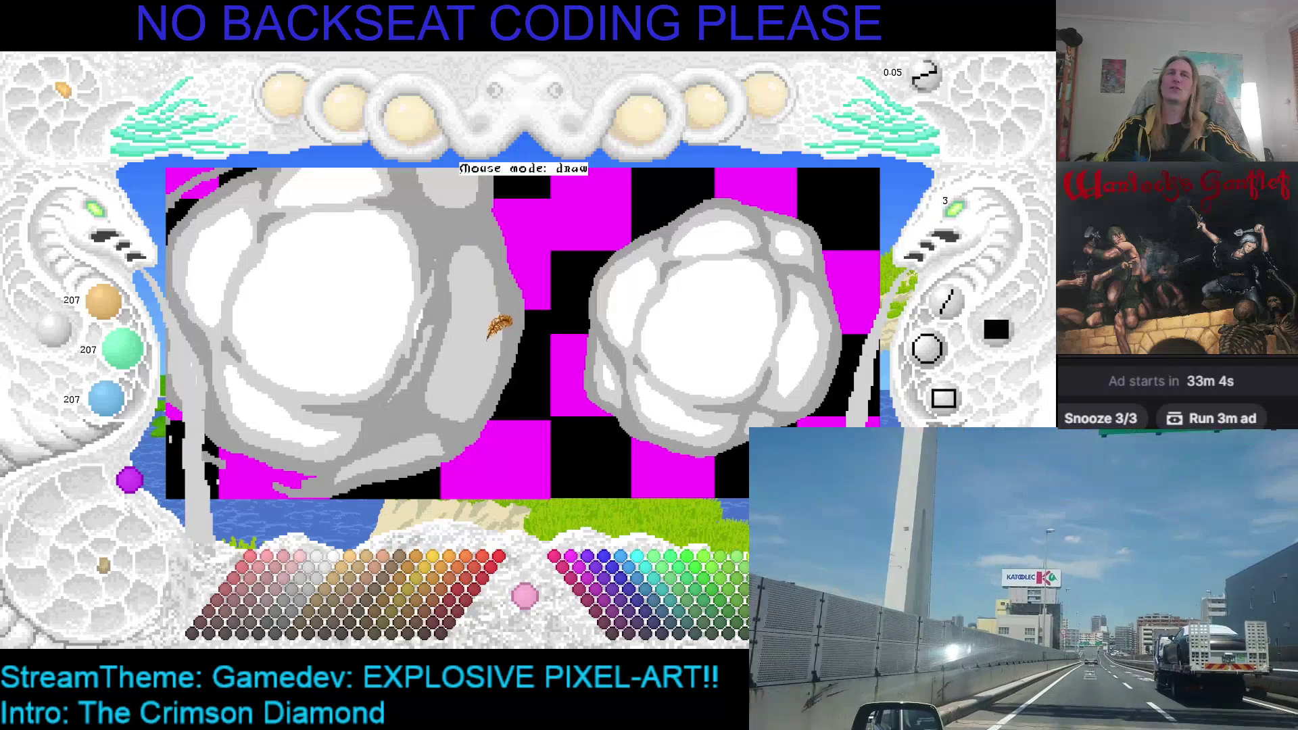
key(space)
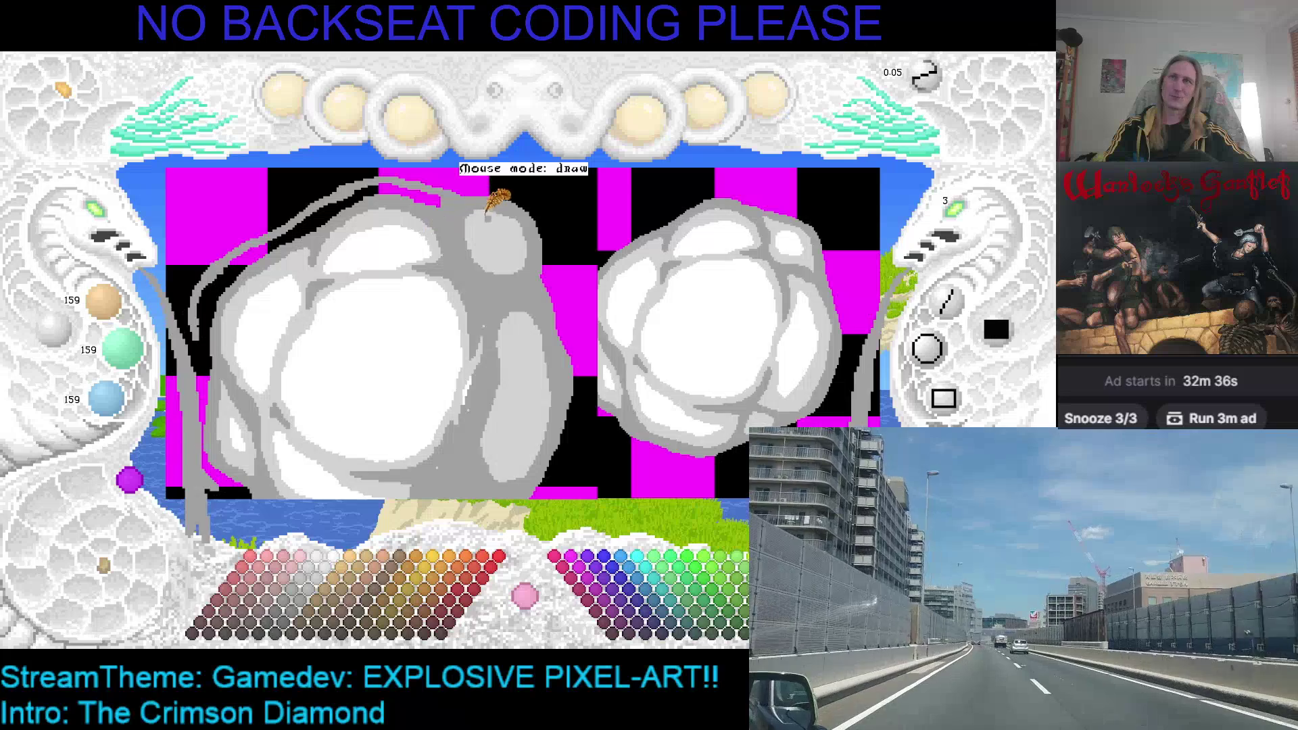
right_click(494, 230)
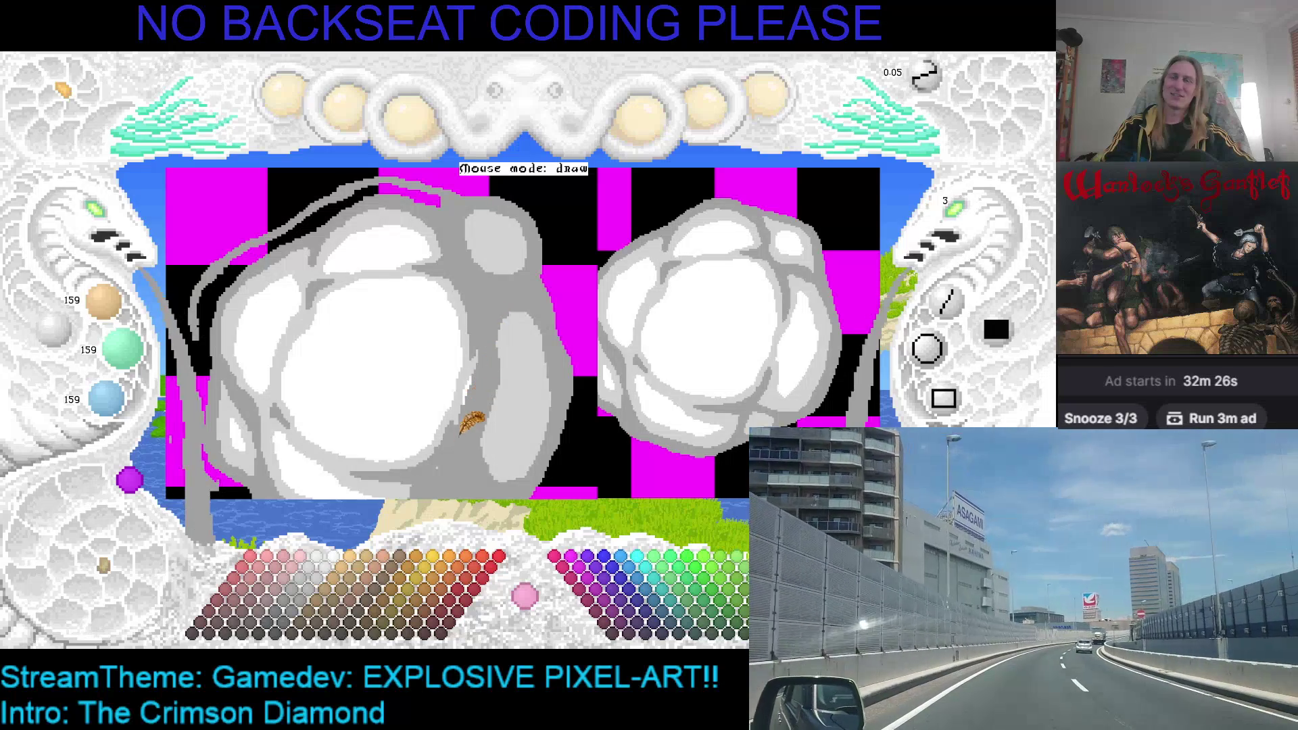
drag(475, 456, 507, 267)
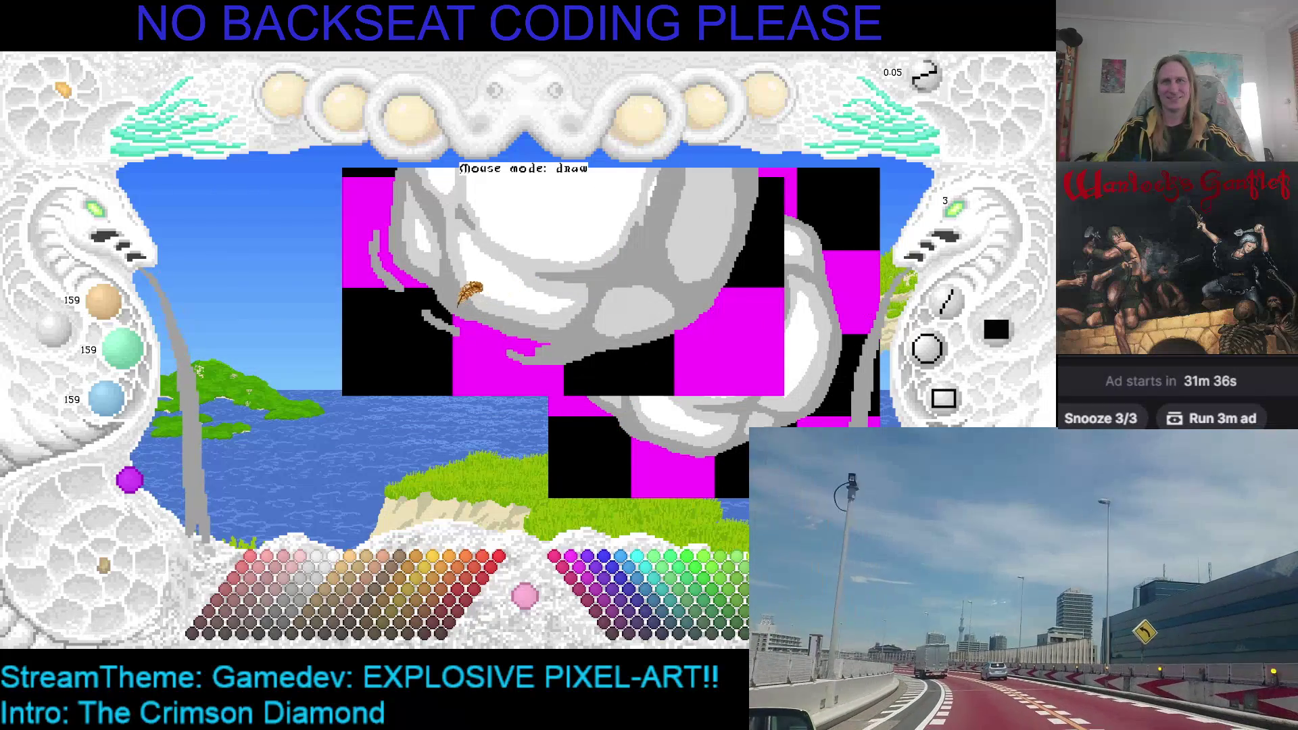
Draw grey wisps below the cloud's lower-left and a grey line up its left edge.
drag(454, 320, 506, 344)
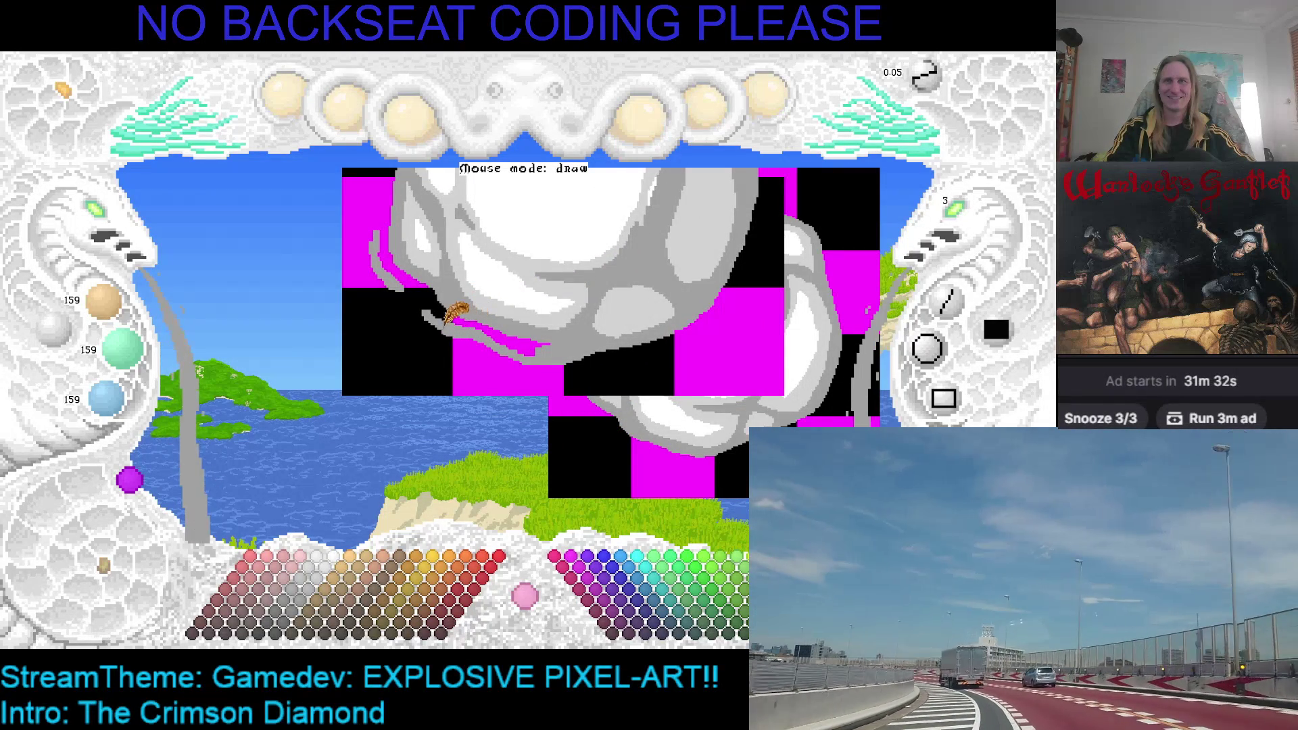
scroll(926, 264, up, 2)
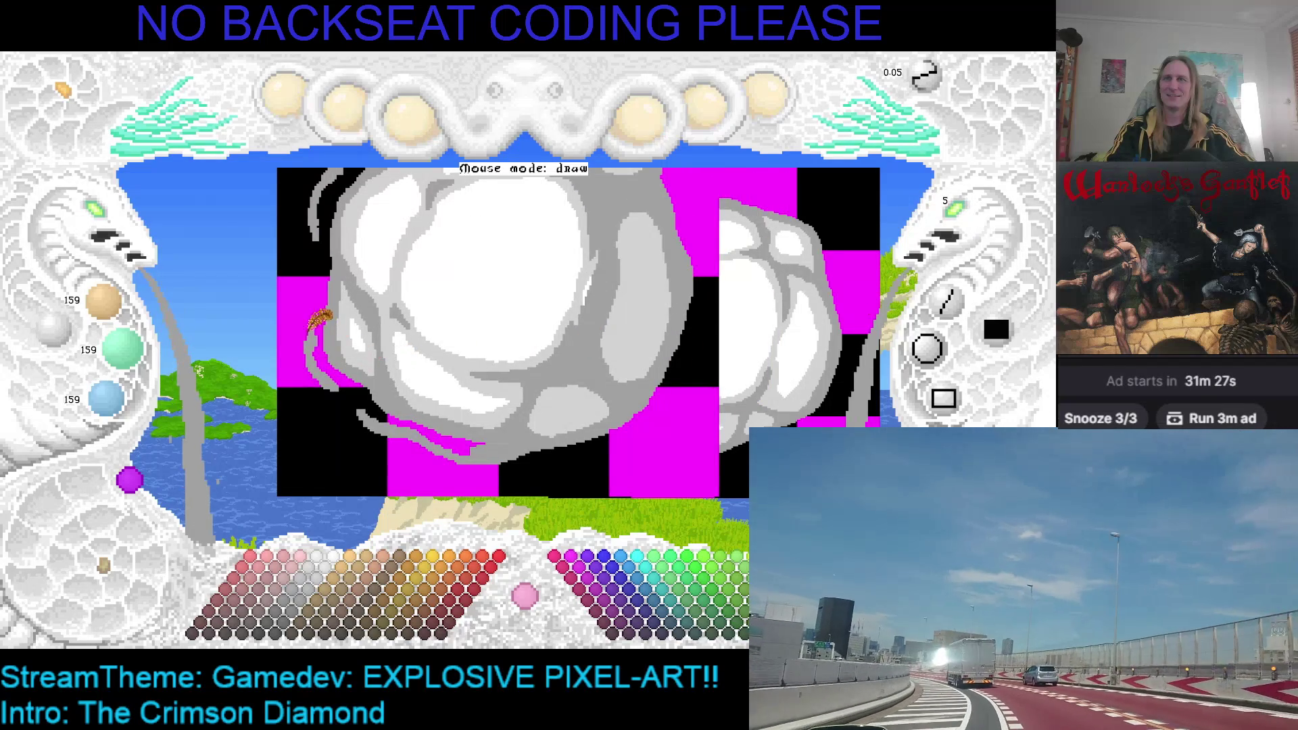
drag(306, 356, 388, 424)
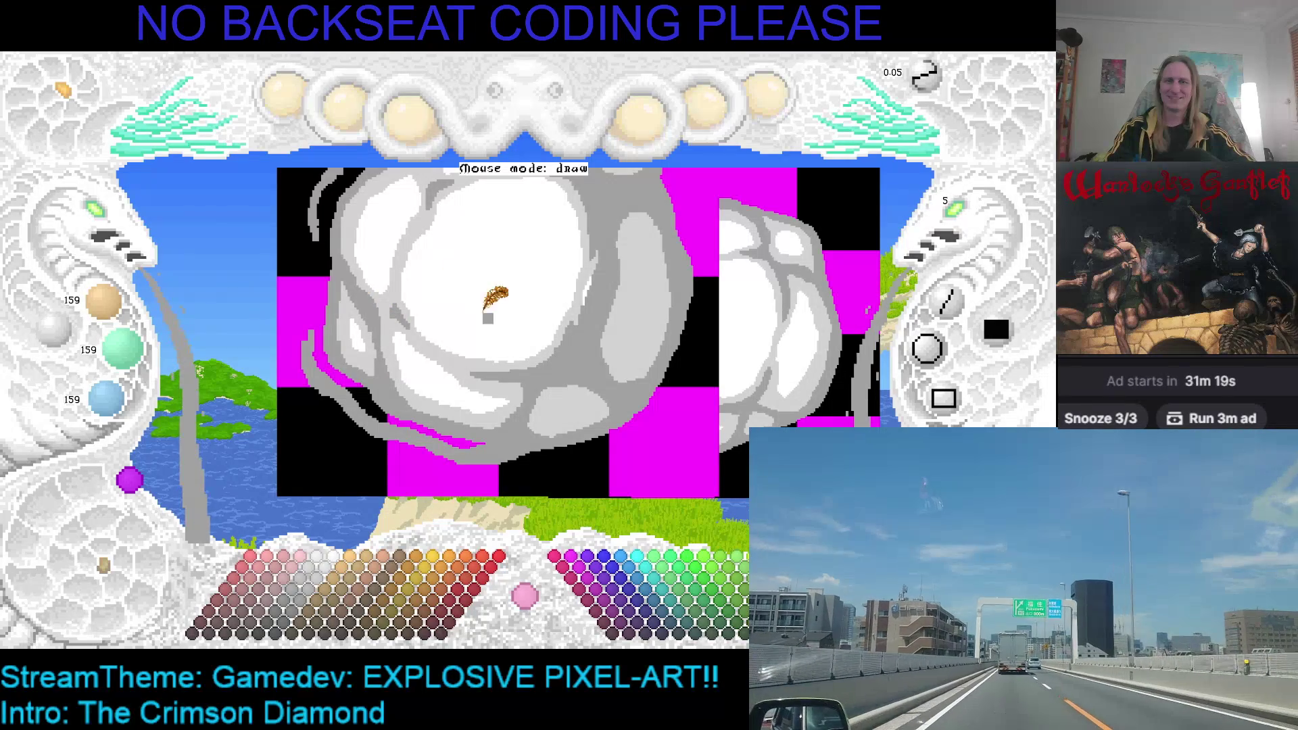
key(Left)
key(Up)
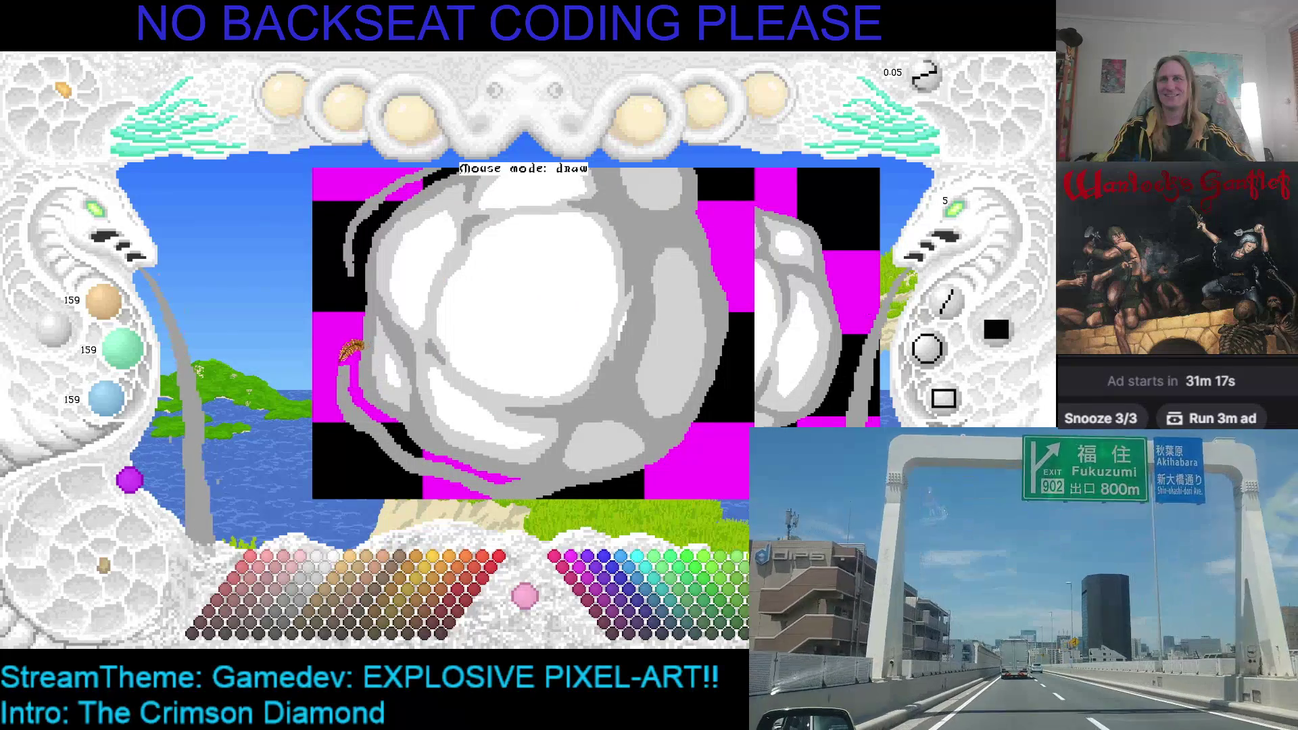
mouse_move(350, 355)
mouse_down()
mouse_move(370, 203)
mouse_move(412, 196)
mouse_up()
Paint grey over the leftover magenta gap and speck at the cloud's lower-left.
key(Right)
key(Up)
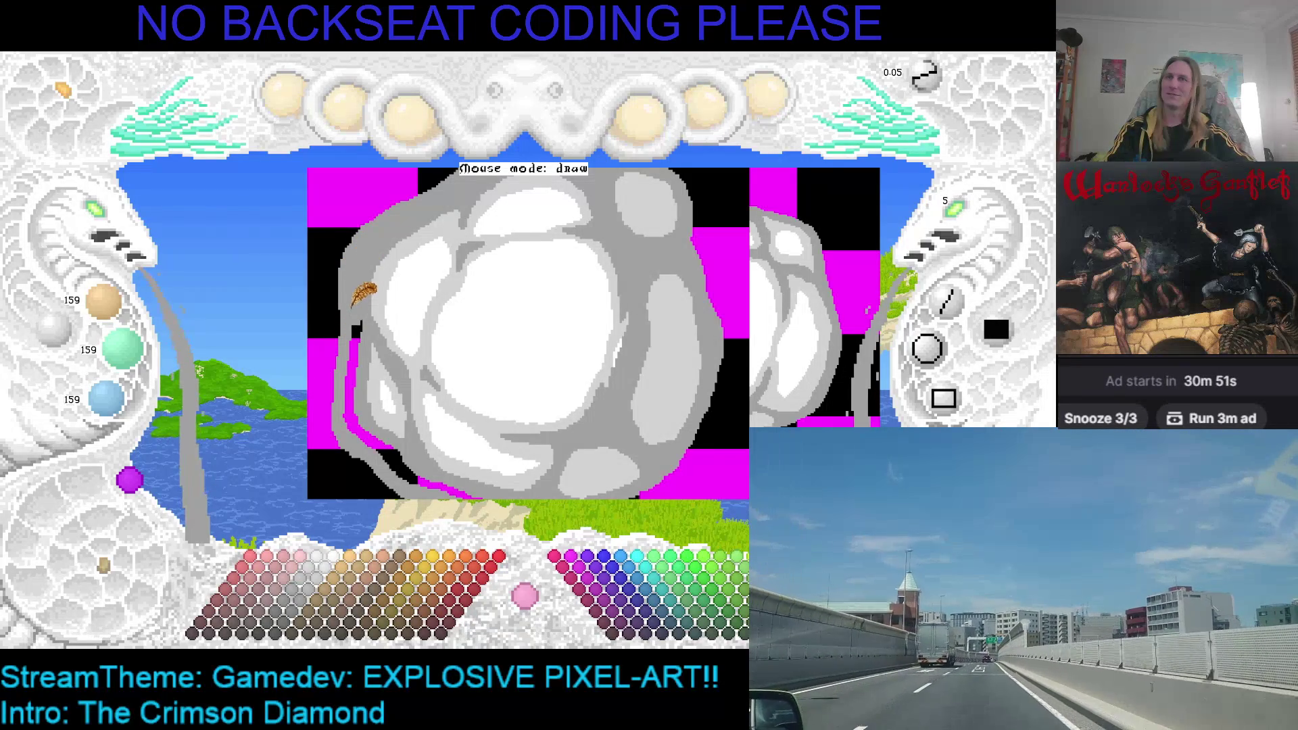
drag(371, 318, 396, 273)
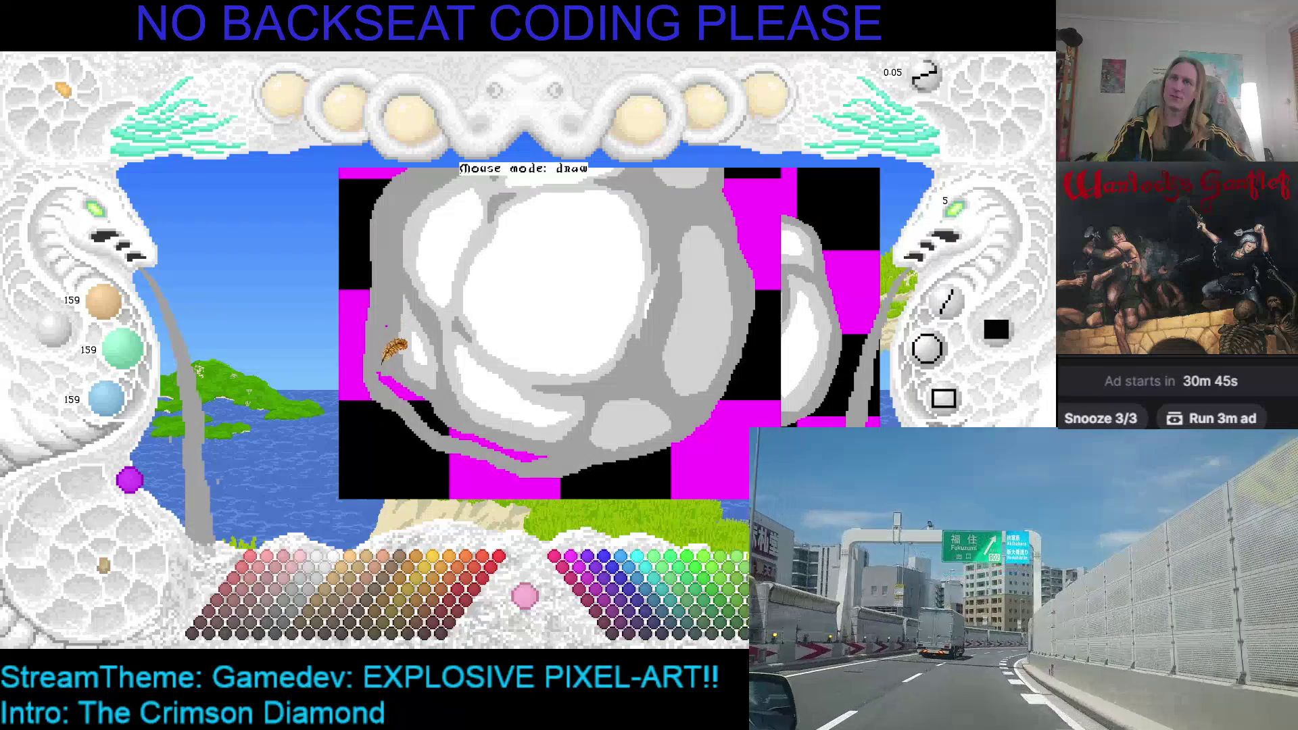
mouse_move(387, 382)
mouse_down()
mouse_move(446, 424)
mouse_move(538, 453)
mouse_up()
drag(464, 429, 535, 449)
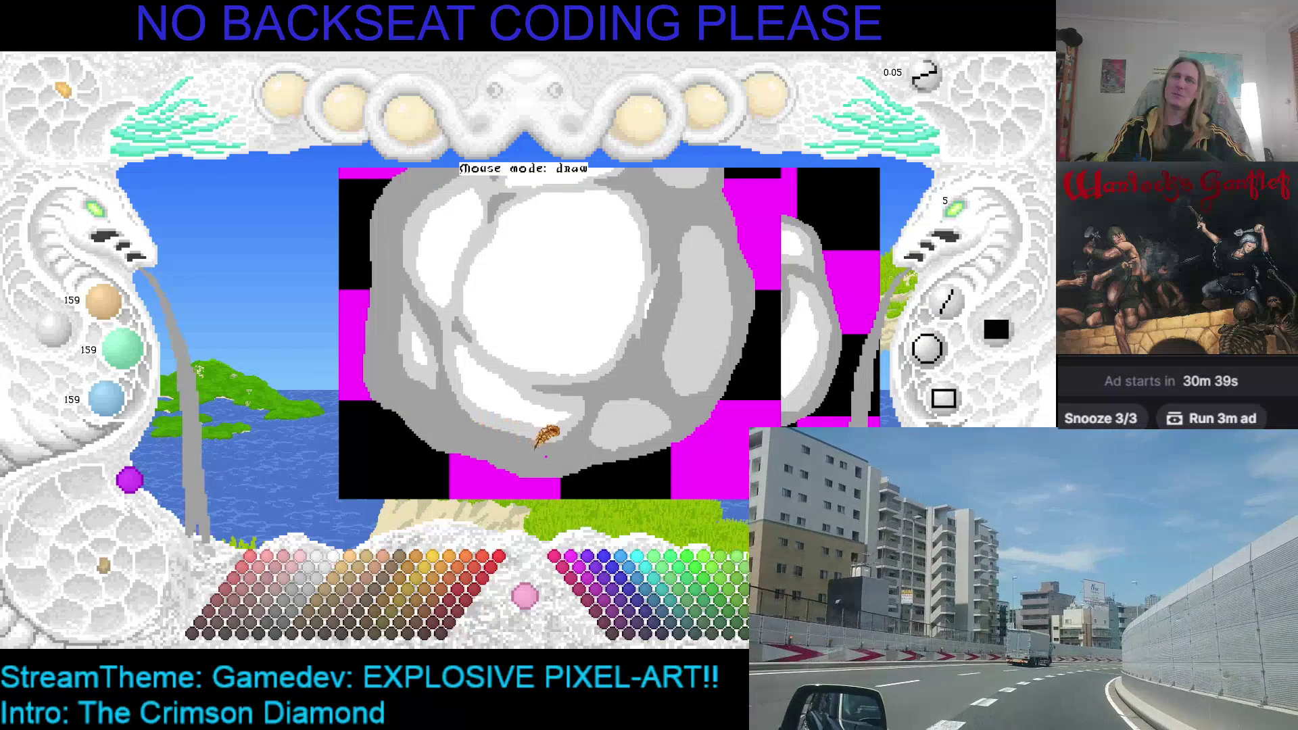
scroll(536, 362, down, 2)
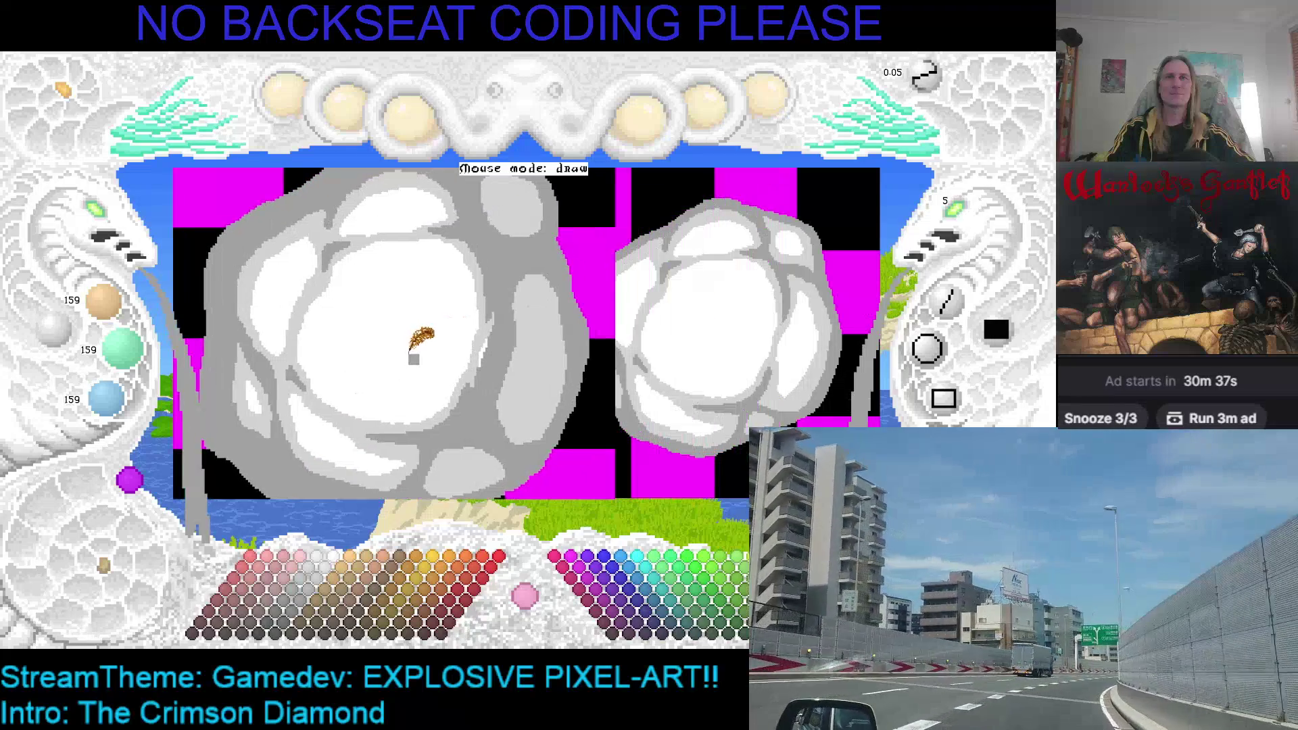
scroll(406, 351, up, 1)
scroll(466, 341, down, 1)
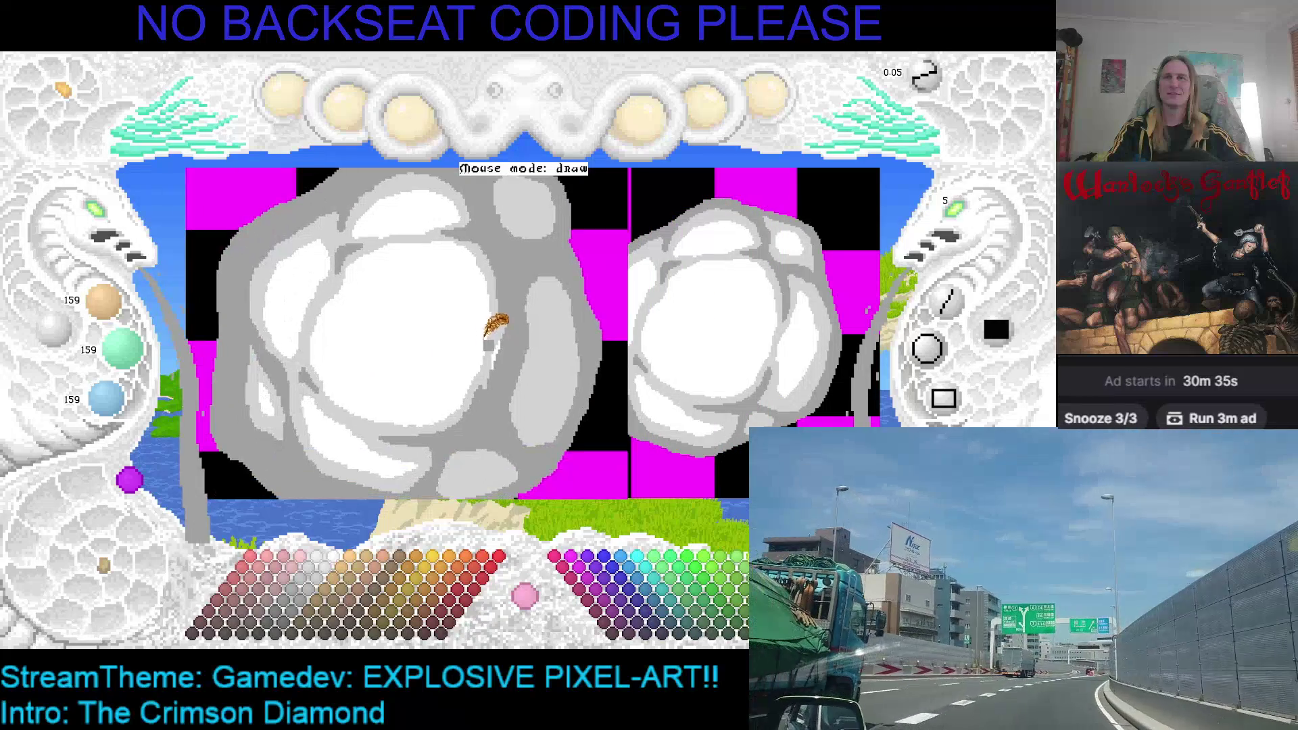
drag(405, 338, 465, 333)
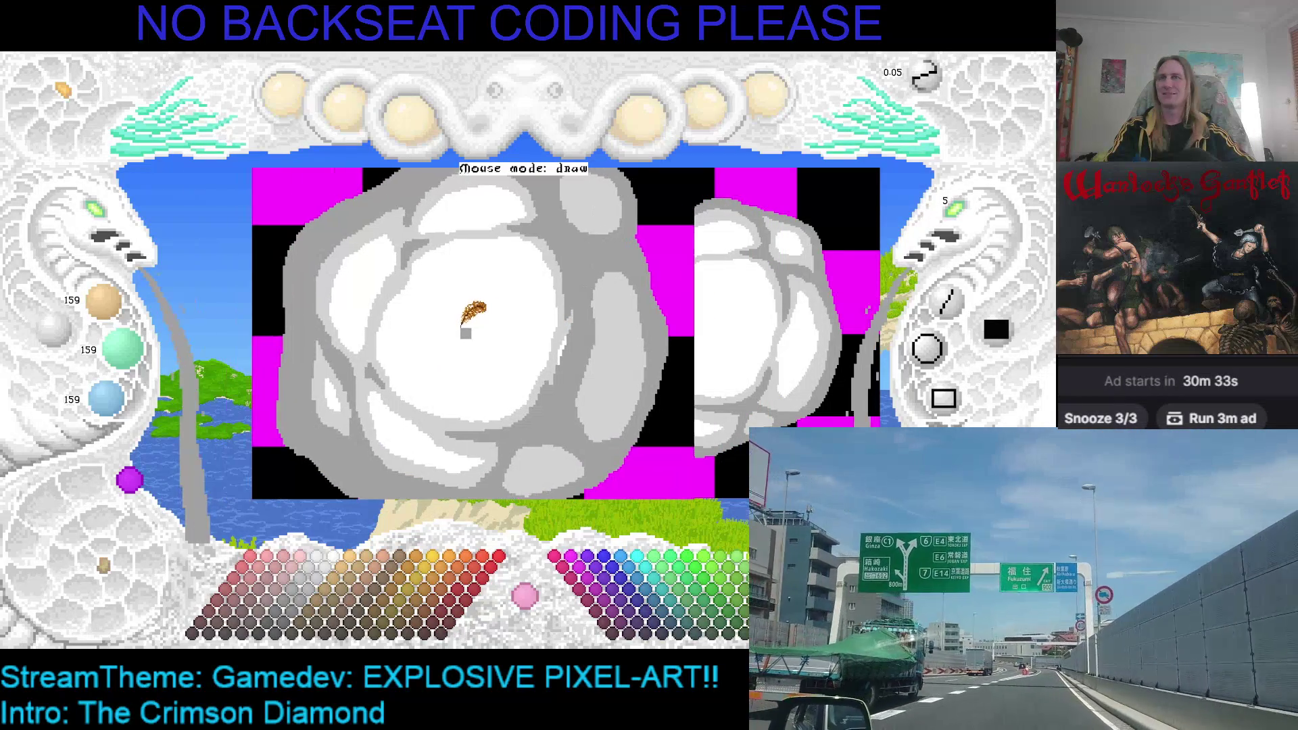
drag(521, 290, 507, 293)
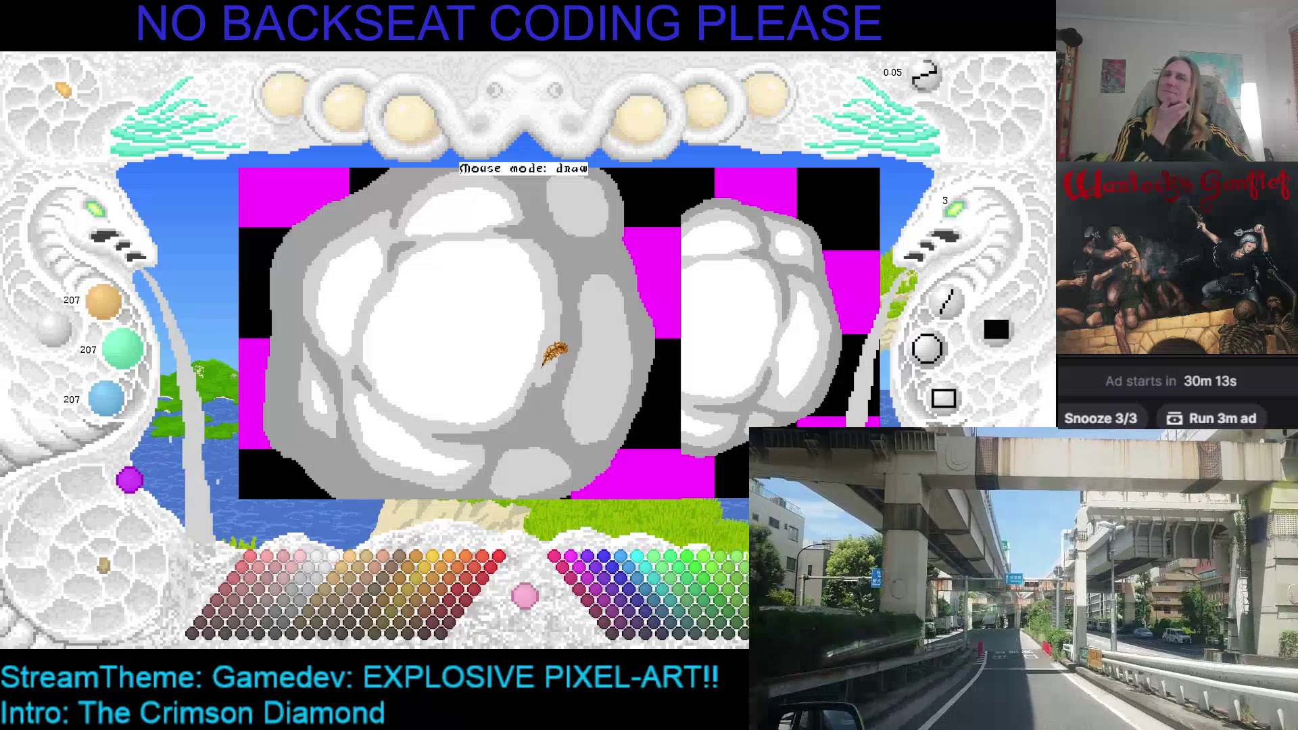
key(Right)
key(Right)
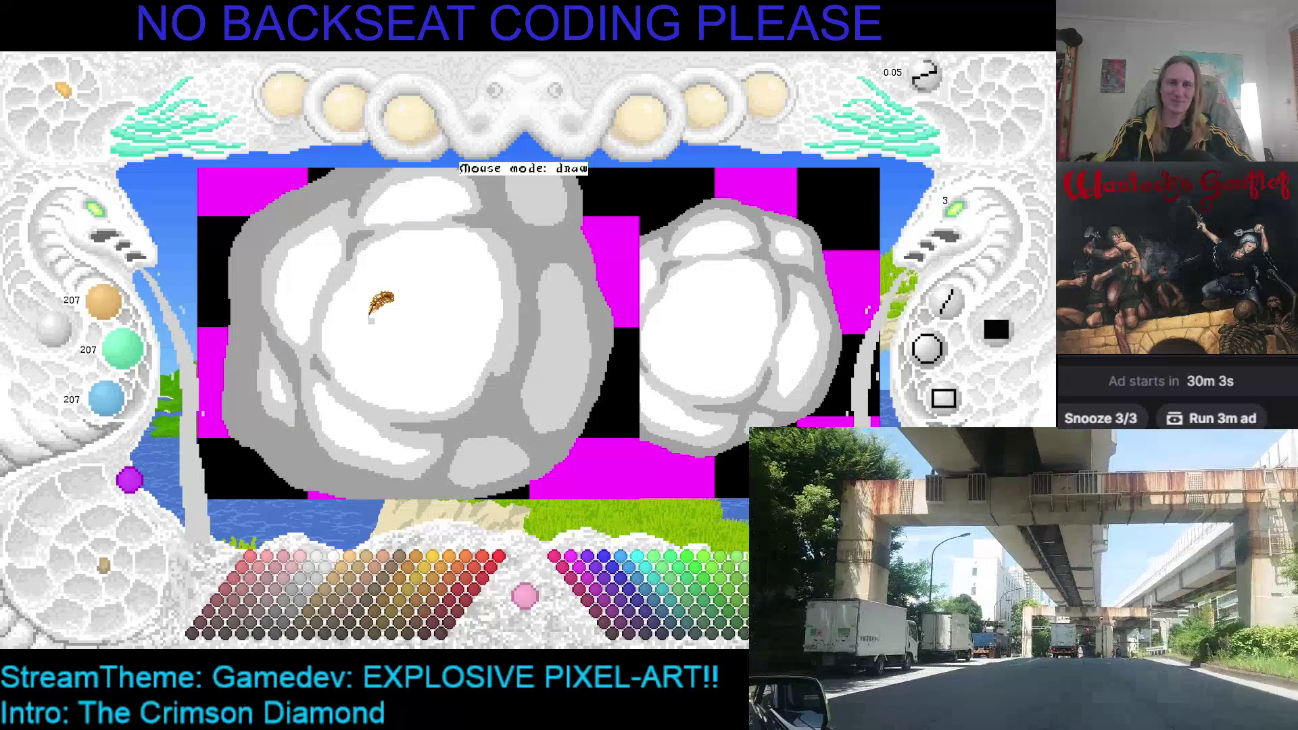
scroll(368, 328, up, 1)
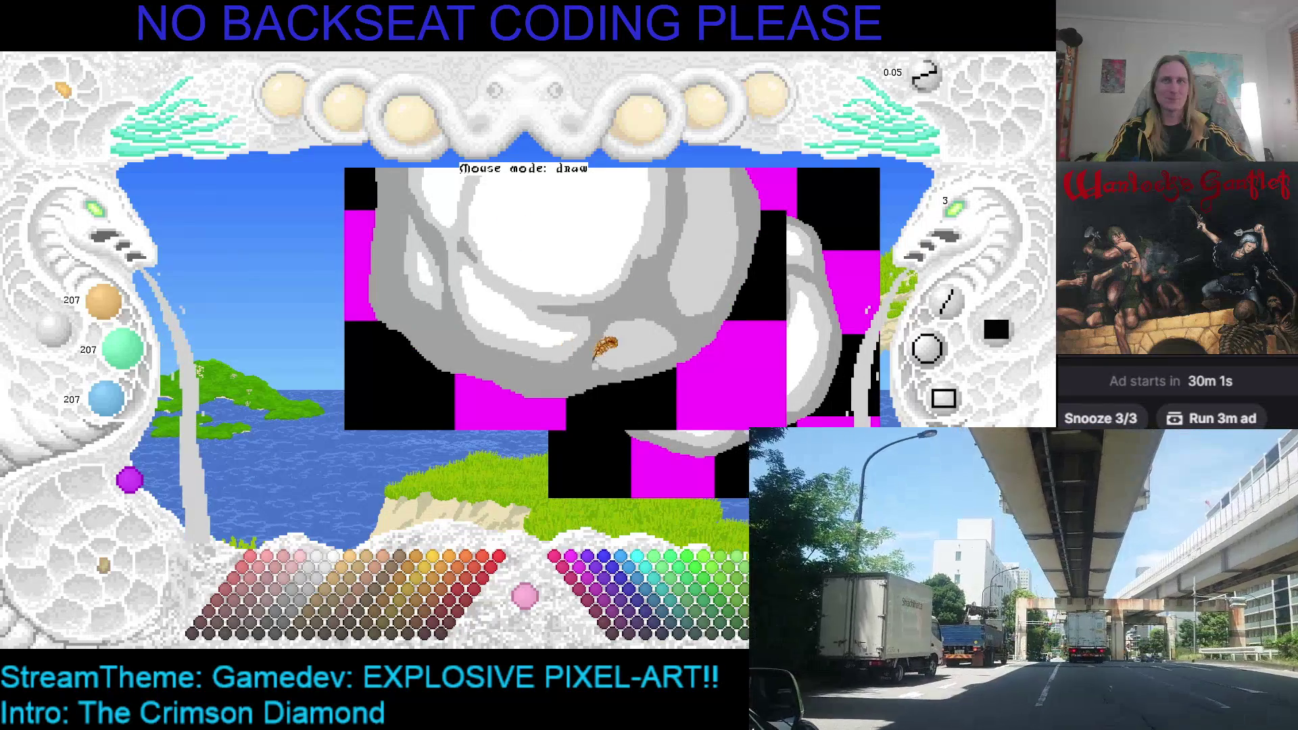
mouse_move(527, 307)
mouse_down()
mouse_move(402, 374)
mouse_move(444, 375)
mouse_up()
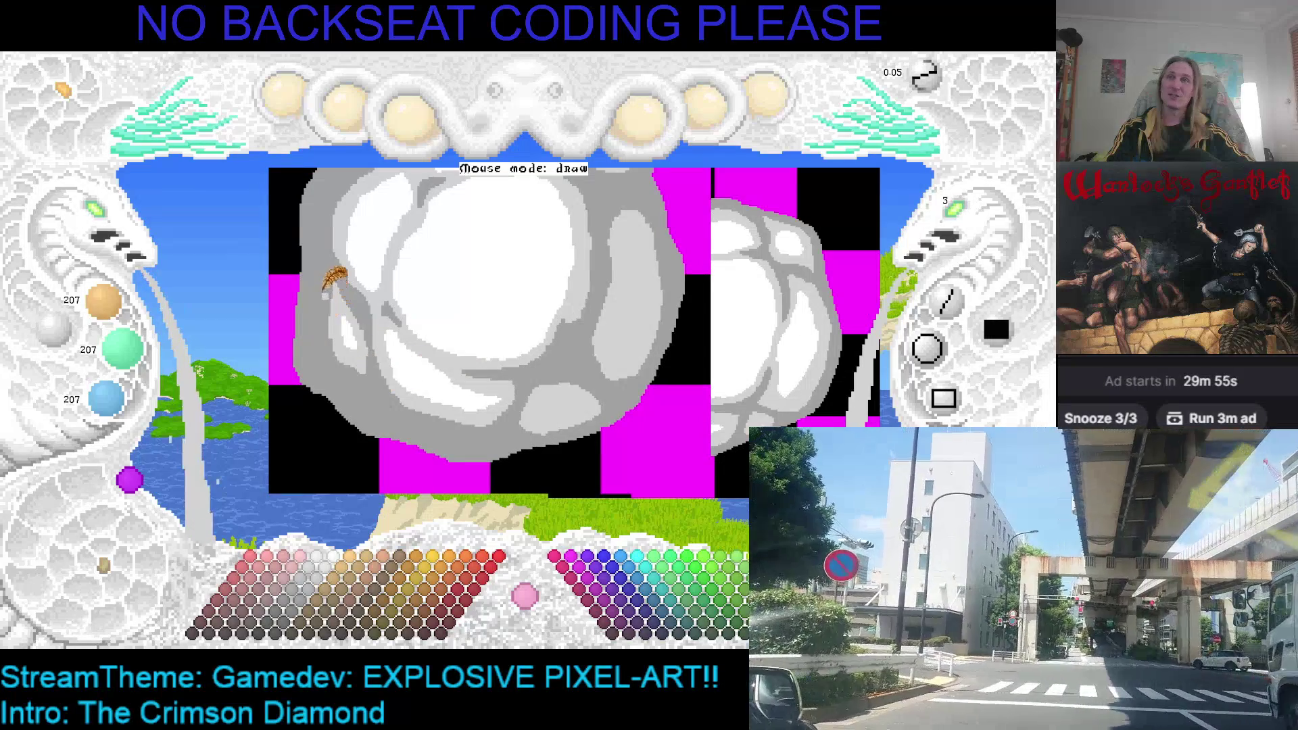
drag(326, 287, 336, 371)
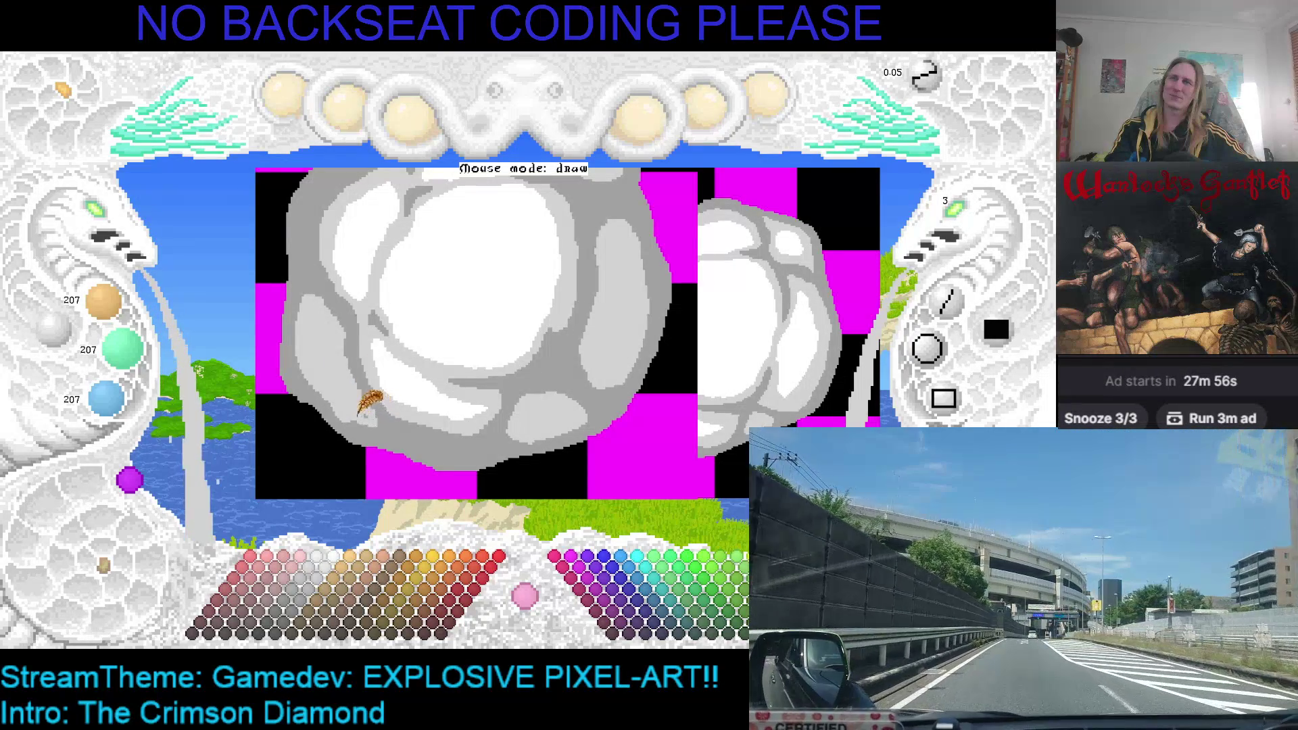
scroll(348, 395, right, 3)
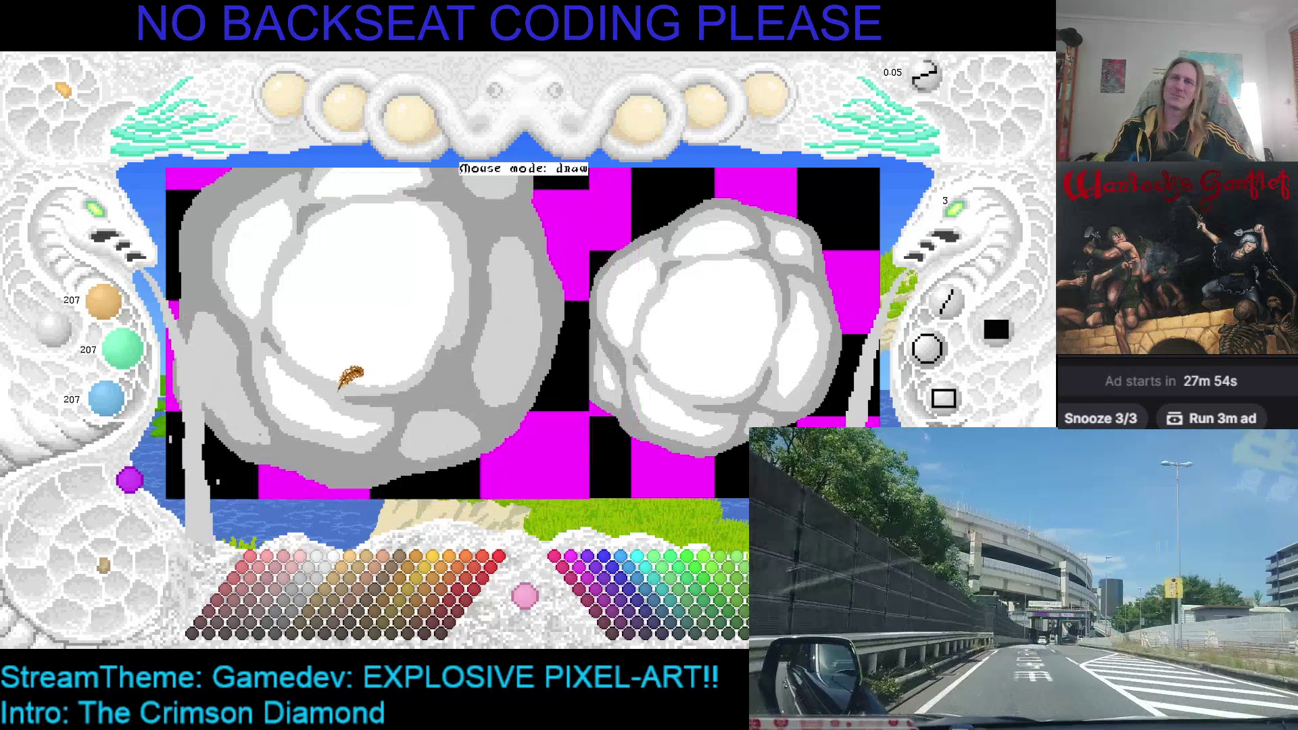
scroll(365, 376, left, 1)
scroll(108, 227, down, 1)
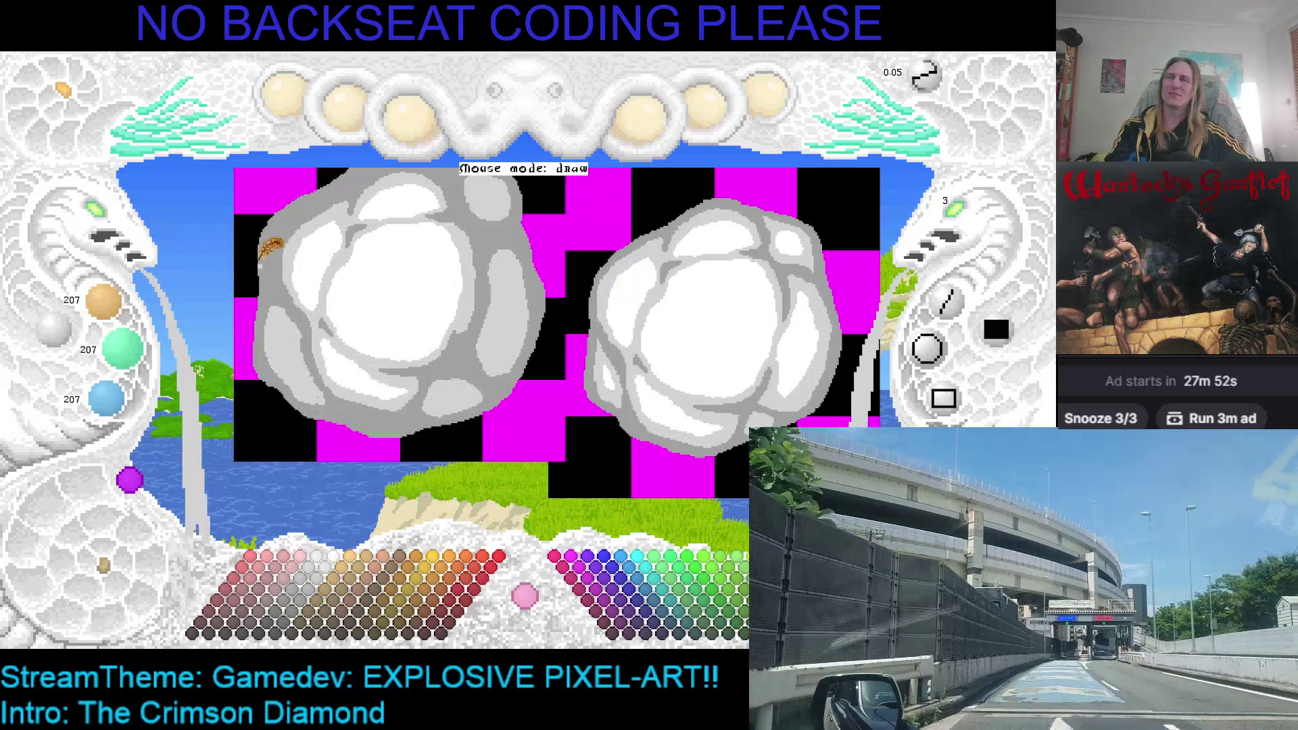
scroll(368, 290, right, 1)
scroll(372, 291, left, 1)
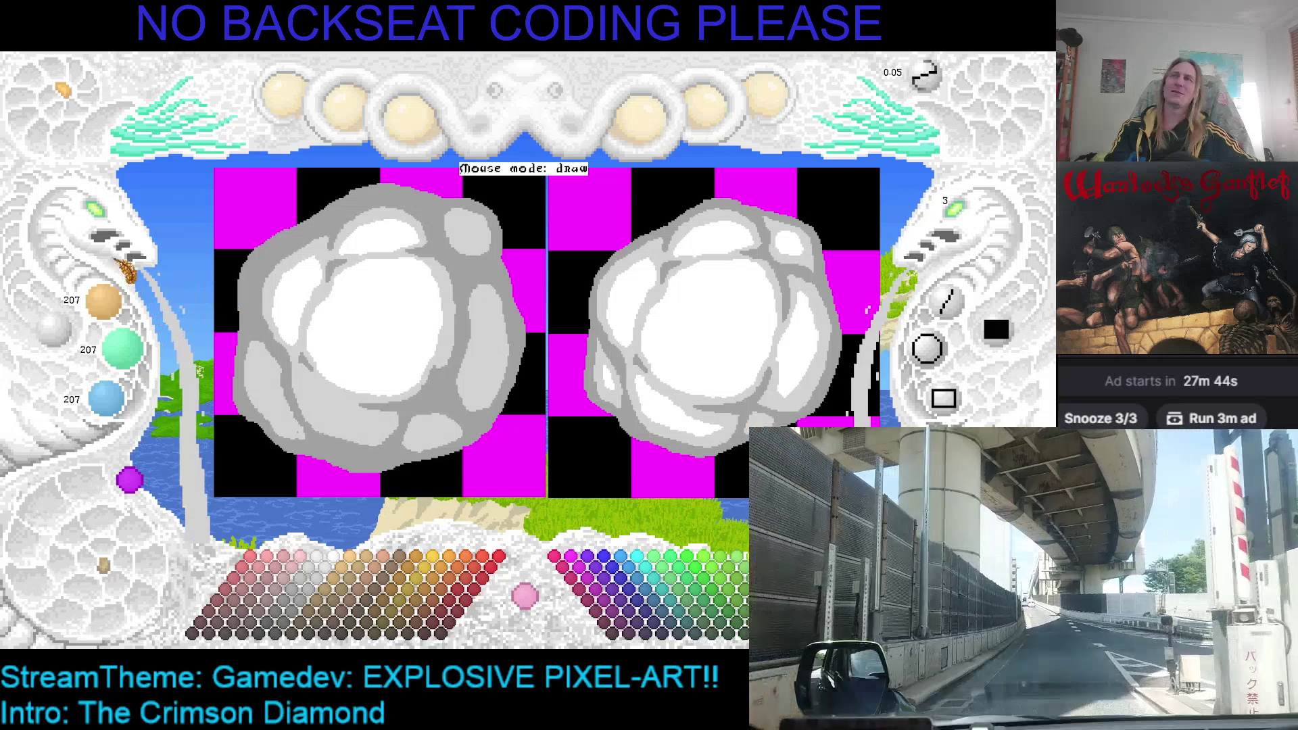
click(112, 233)
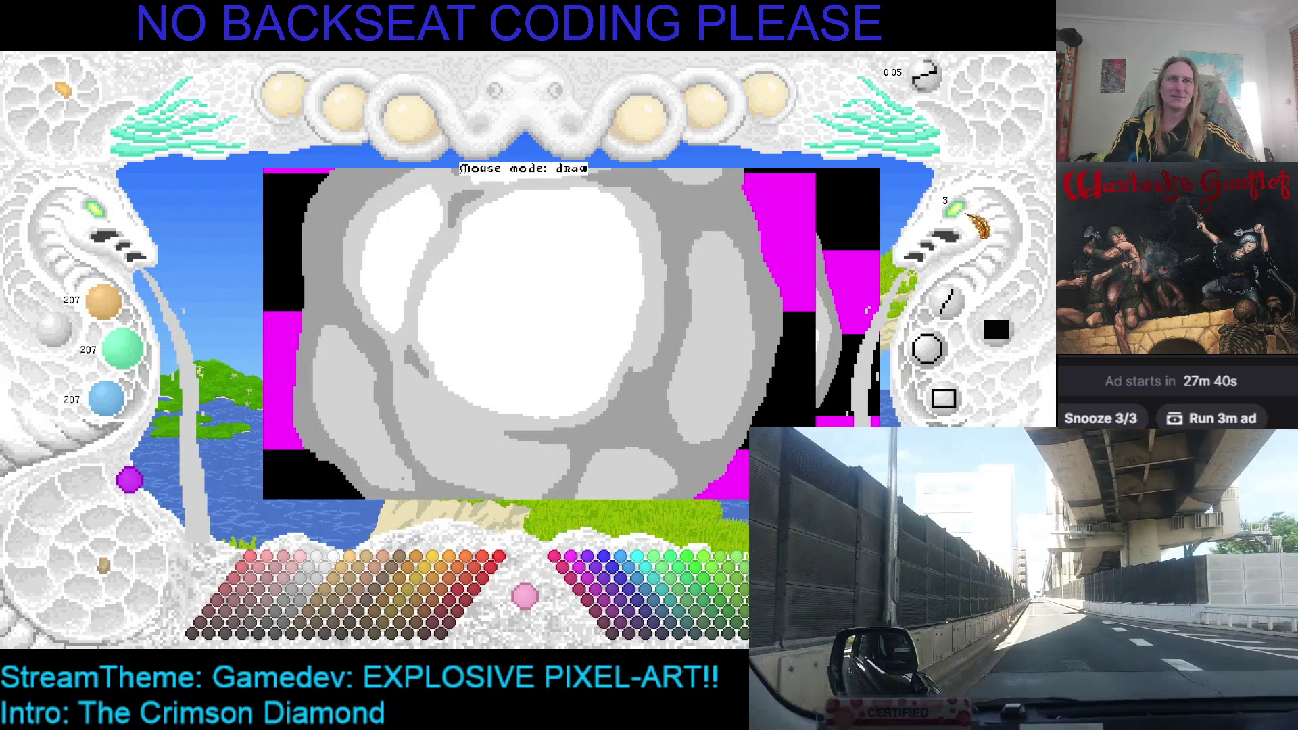
Pick the cloud's light grey, shade along the big cloud's bottom edge, and save.
right_click(394, 340)
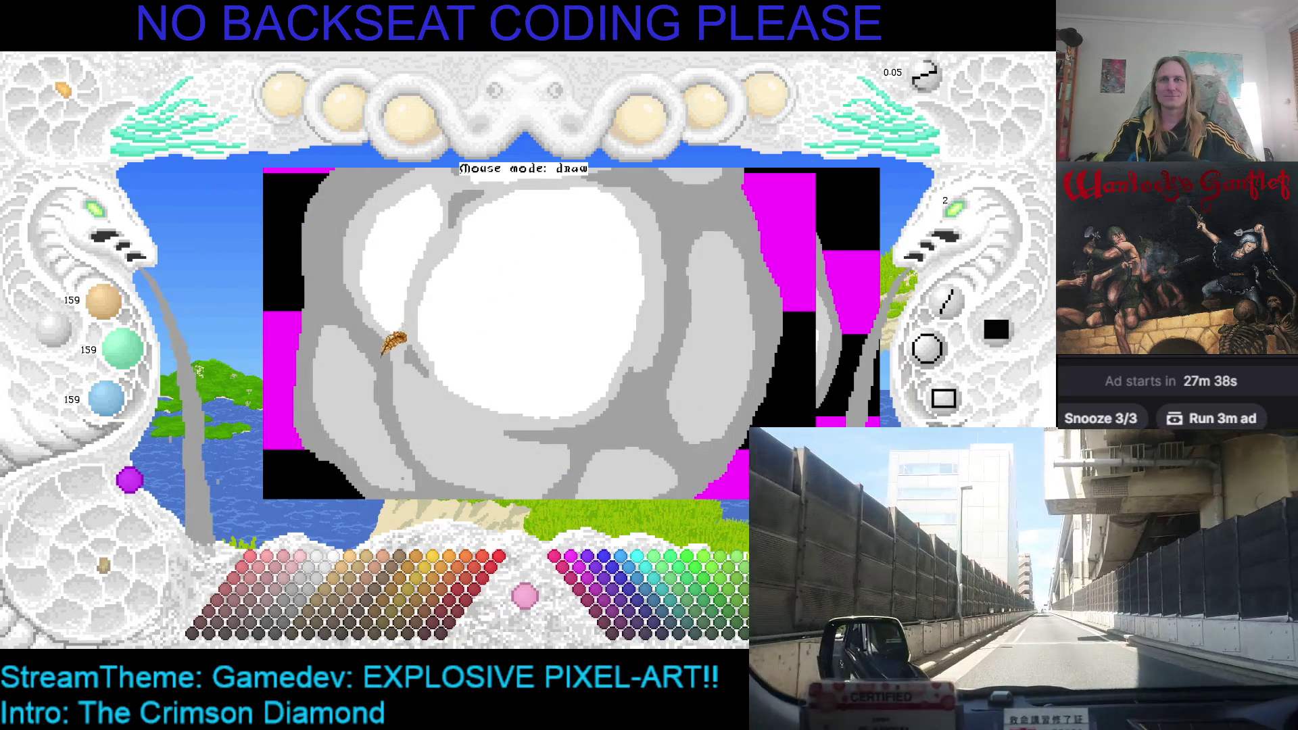
scroll(399, 313, down, 2)
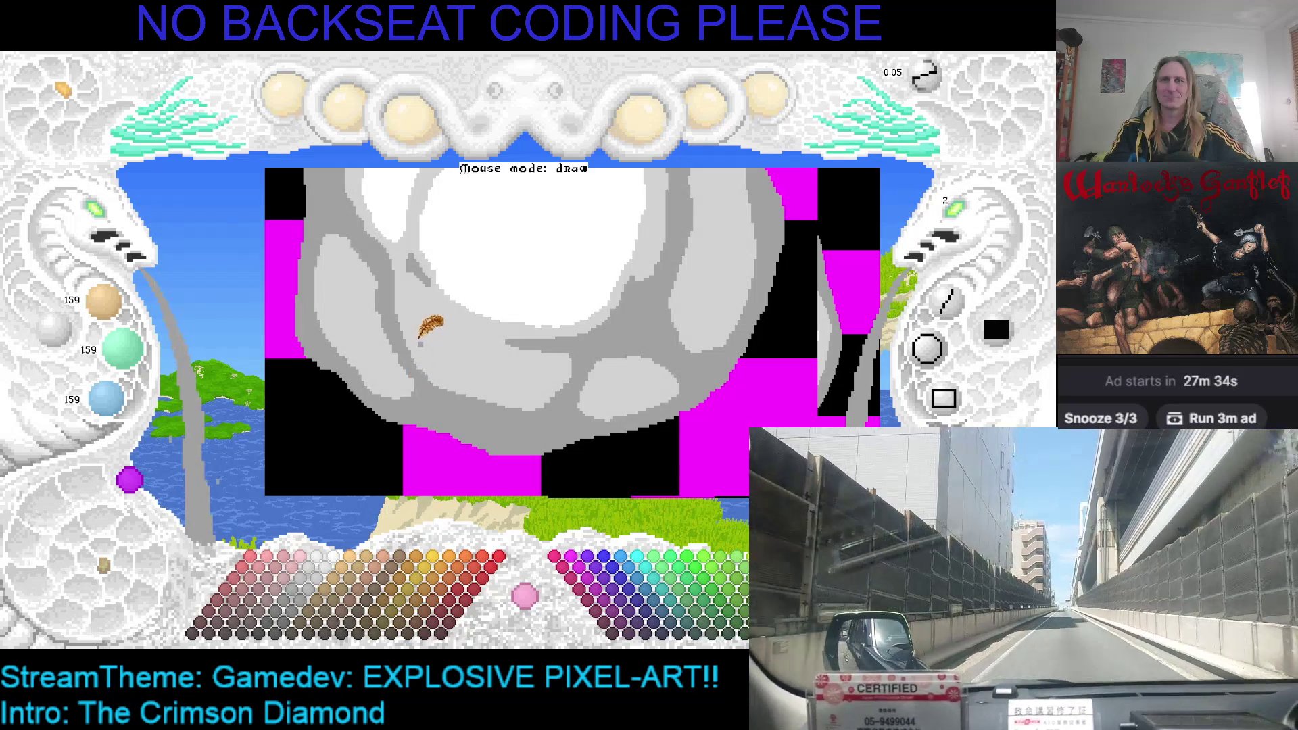
right_click(390, 361)
mouse_move(500, 415)
mouse_down()
mouse_move(304, 384)
mouse_move(429, 373)
mouse_up()
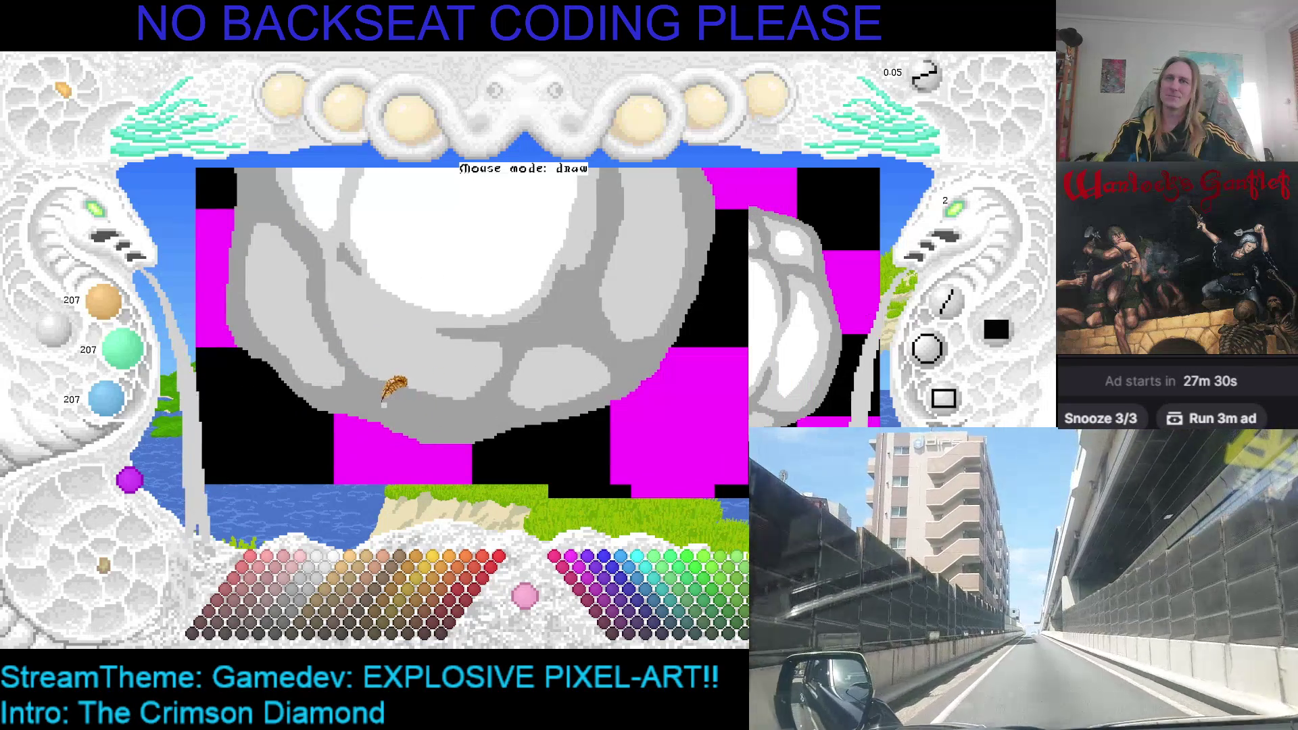
mouse_move(464, 423)
mouse_down()
mouse_move(388, 396)
mouse_move(458, 410)
mouse_up()
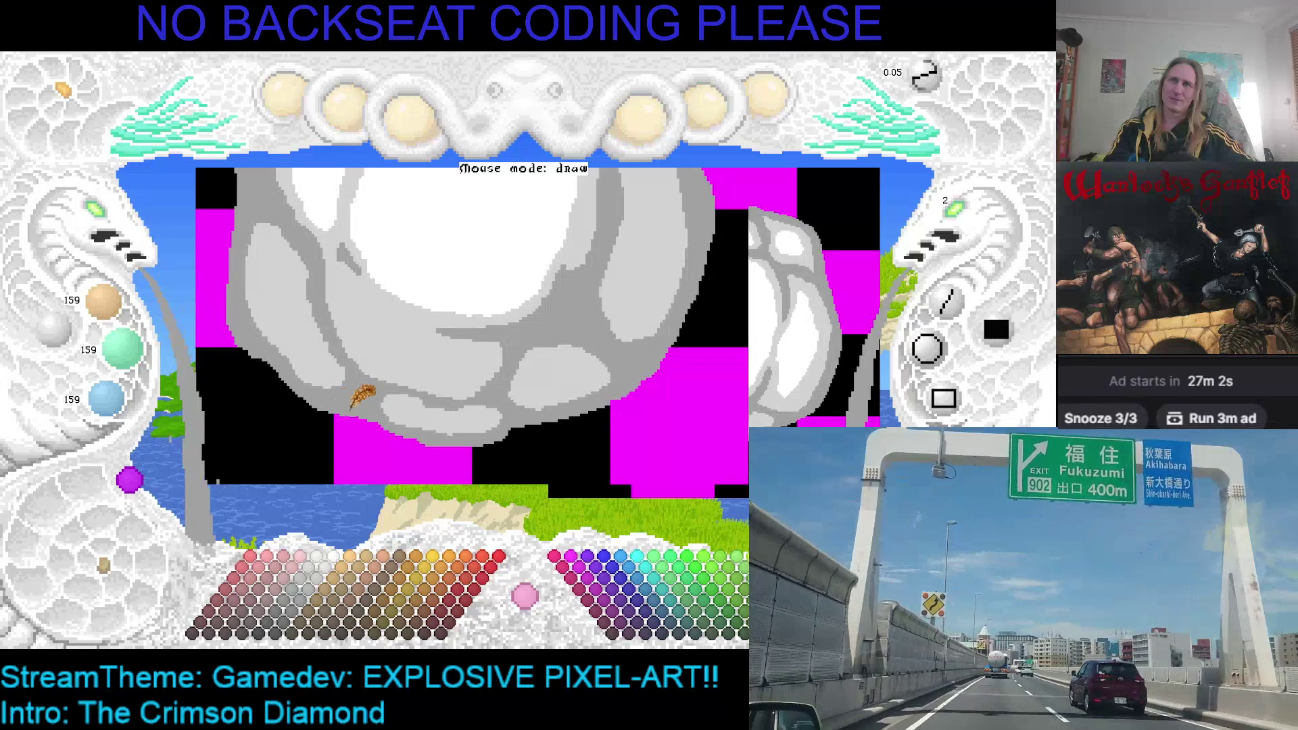
key(ctrl+s)
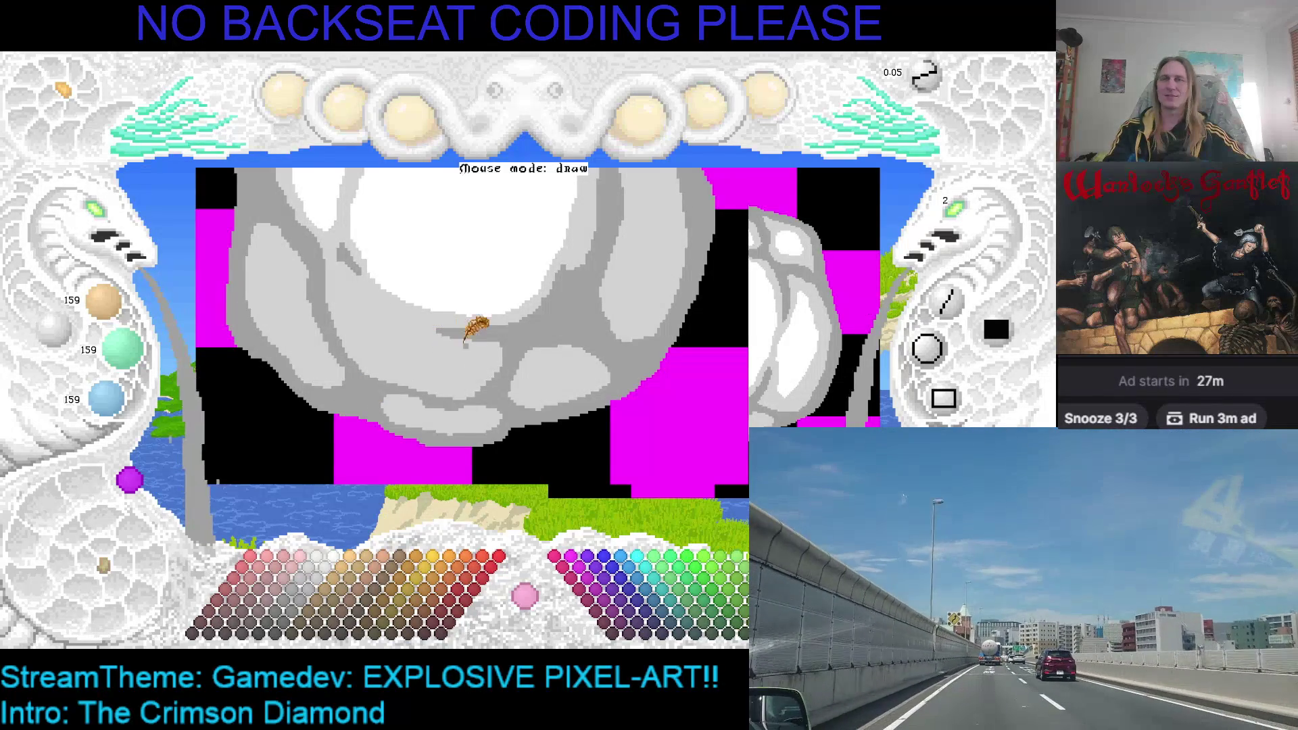
key(Right)
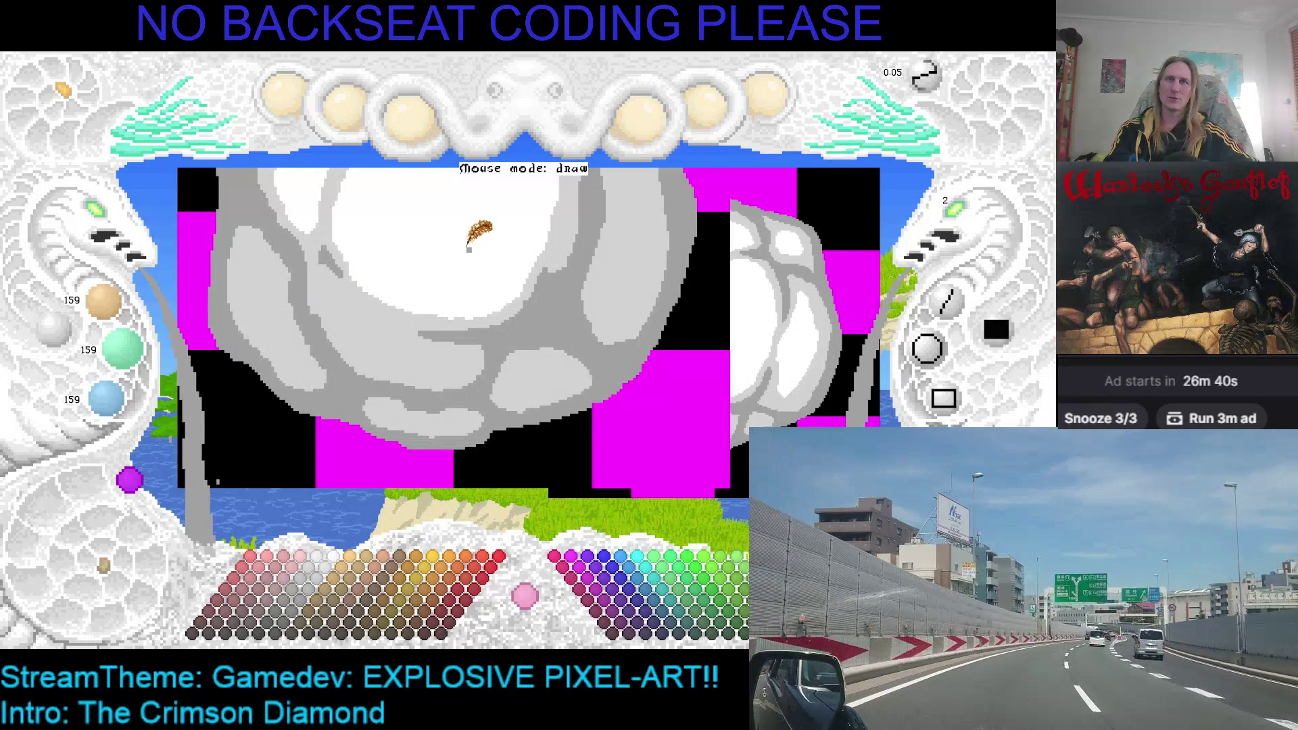
scroll(414, 265, right, 2)
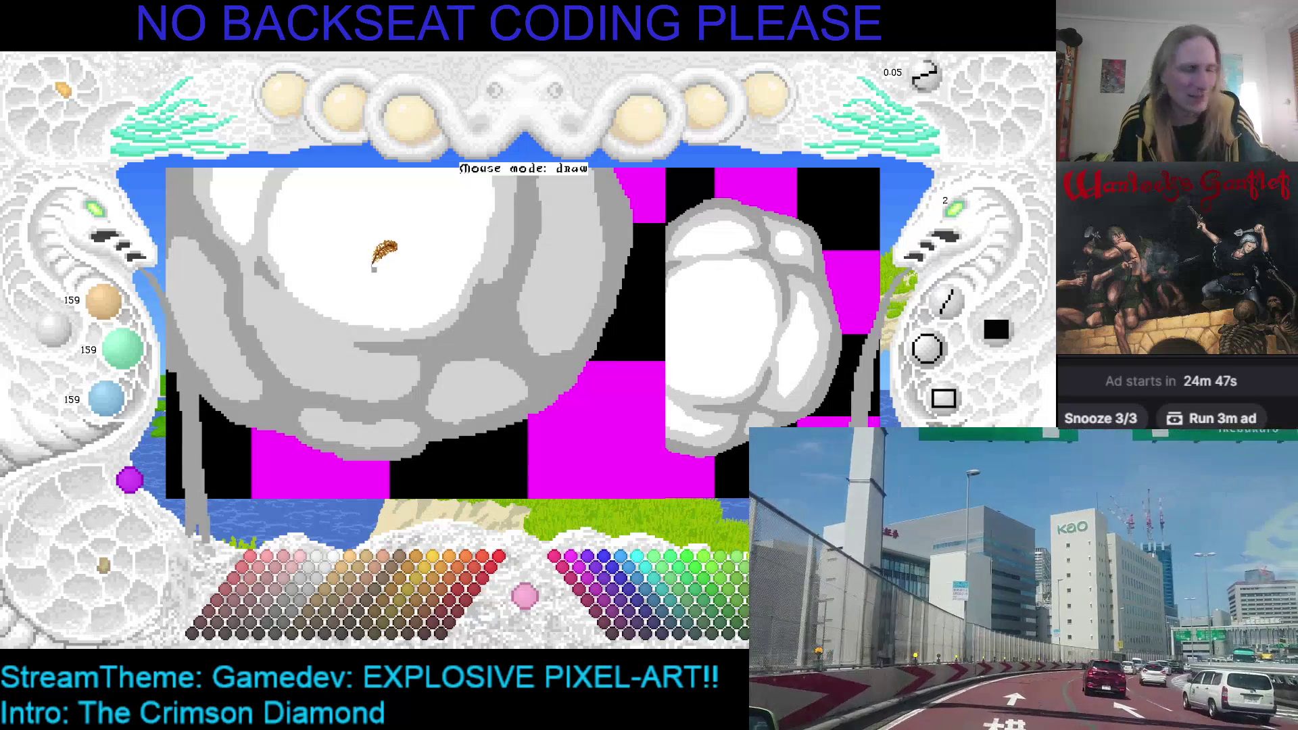
scroll(365, 294, up, 2)
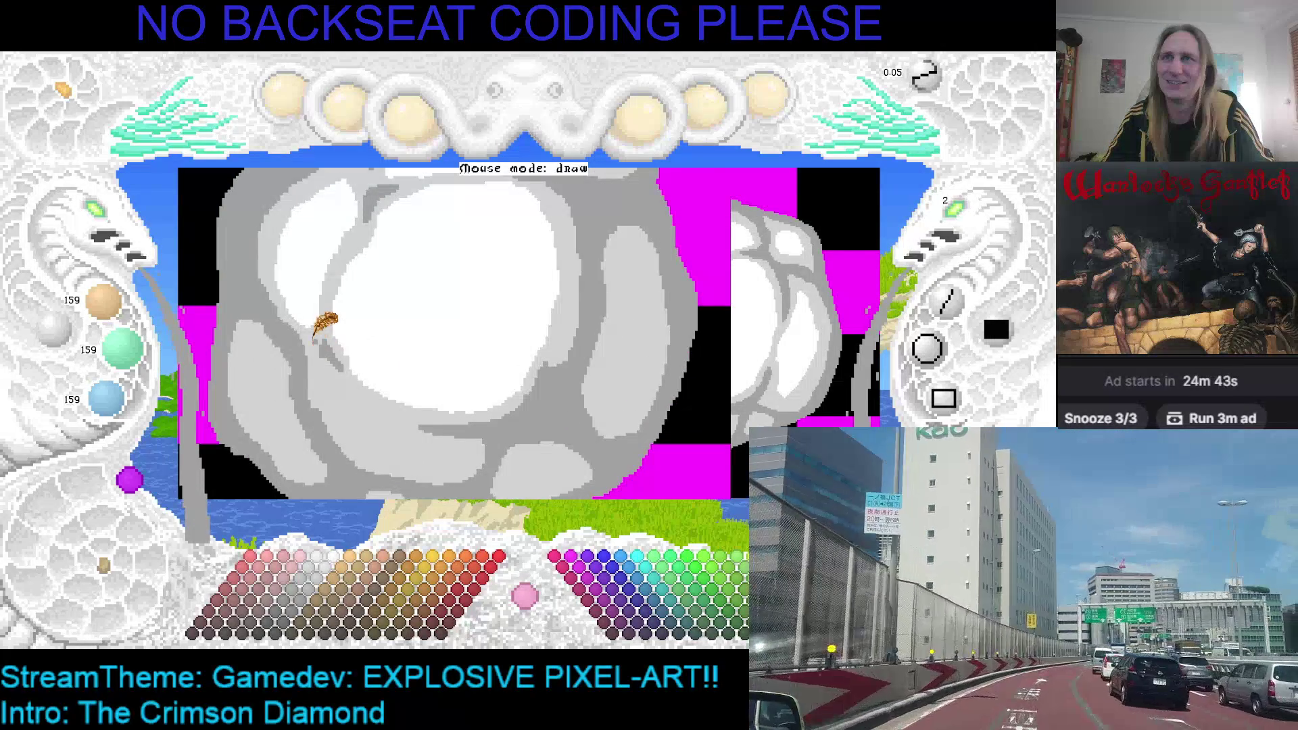
Zoom out and pan the canvas so both smoke-cloud sprites are centred in view.
scroll(332, 348, up, 3)
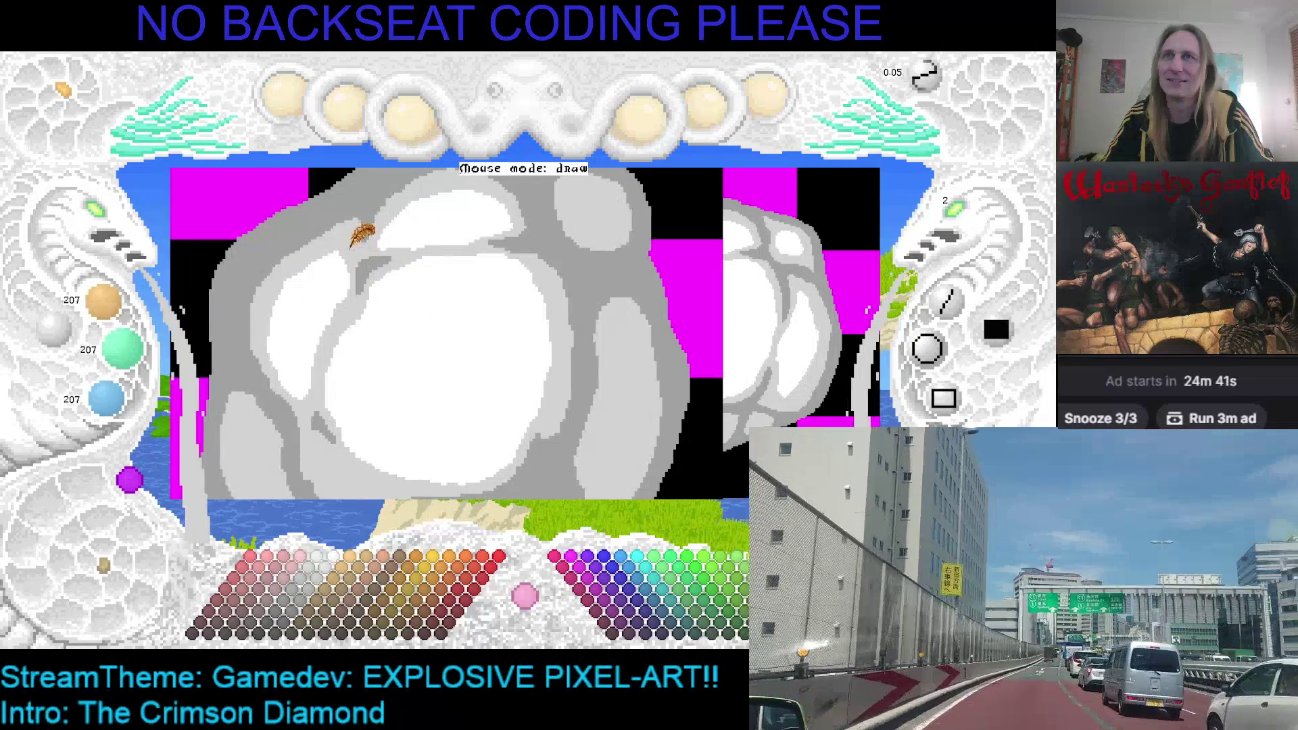
click(100, 229)
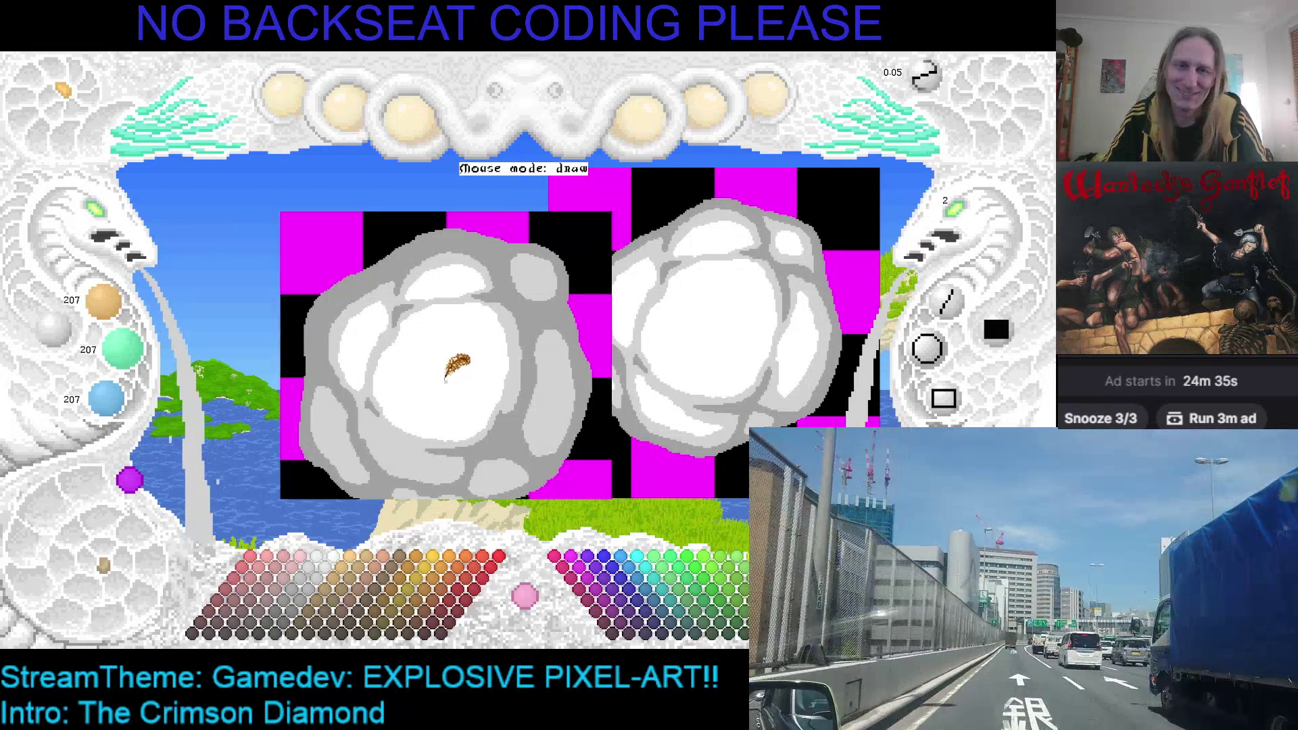
scroll(446, 351, down, 2)
scroll(408, 326, down, 1)
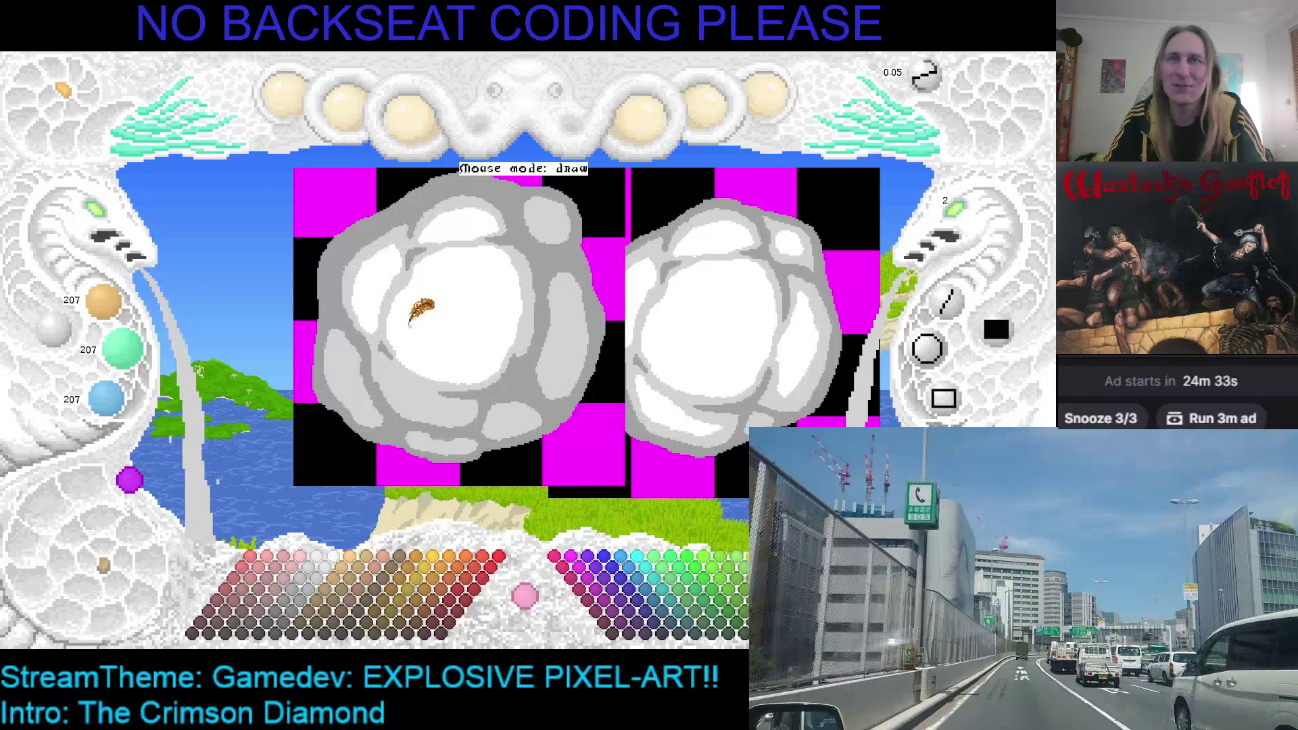
mouse_move(430, 434)
mouse_down()
mouse_move(509, 433)
mouse_move(331, 432)
mouse_move(372, 420)
mouse_up()
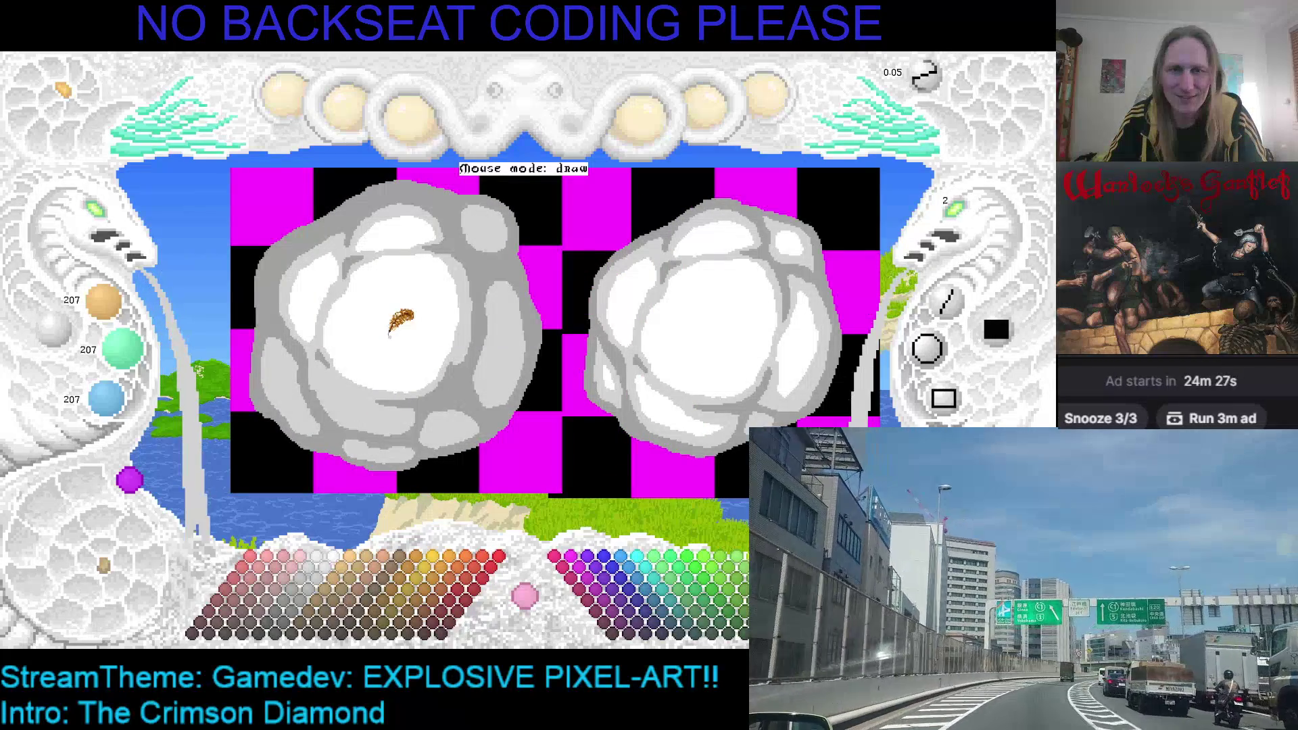
drag(384, 349, 394, 390)
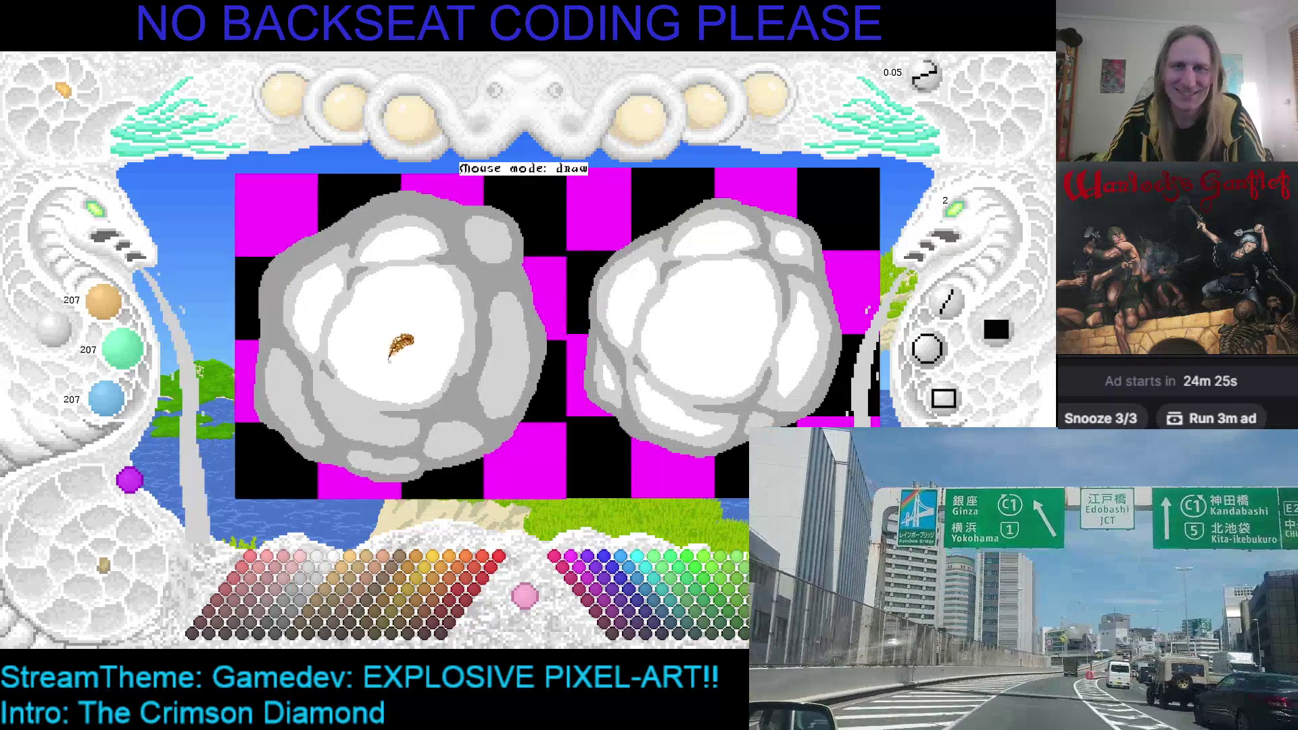
Zoom in on the left smoke cloud, save the artwork, and pan to the image's left edge.
scroll(283, 325, up, 3)
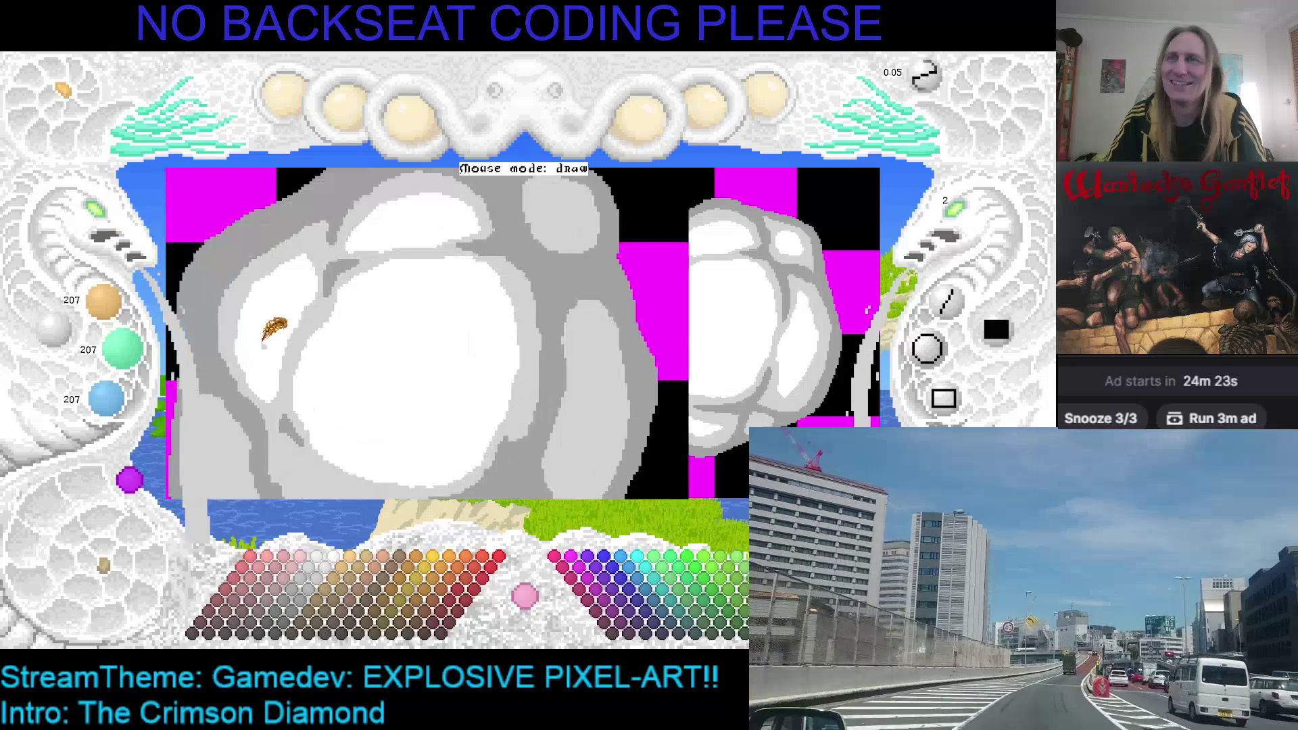
scroll(392, 233, up, 2)
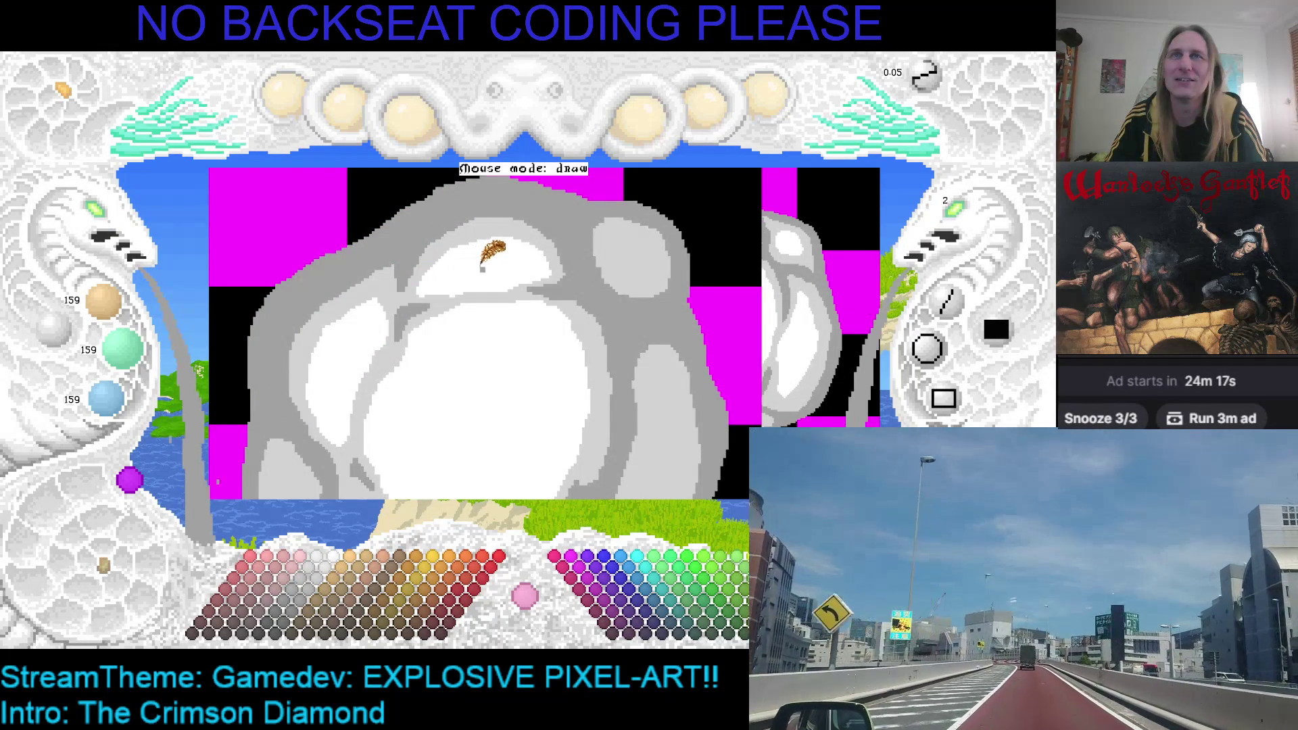
scroll(485, 287, up, 1)
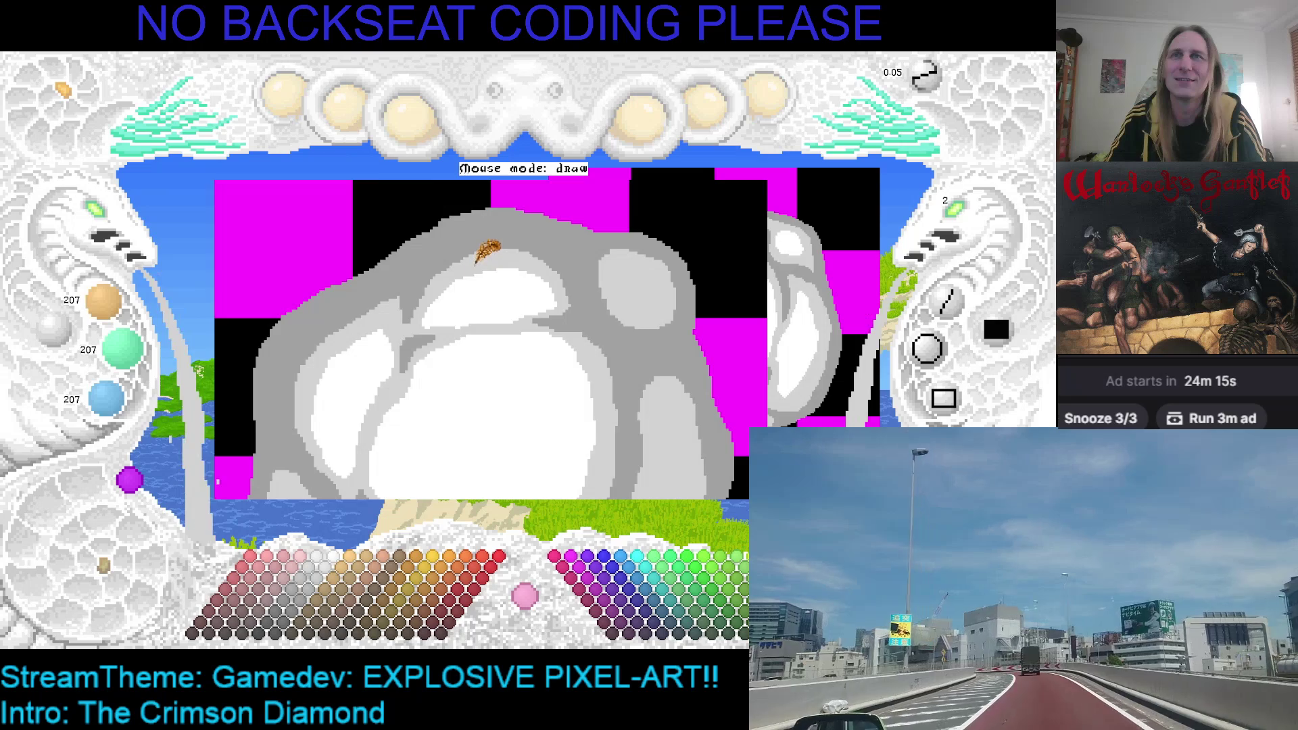
scroll(480, 263, up, 1)
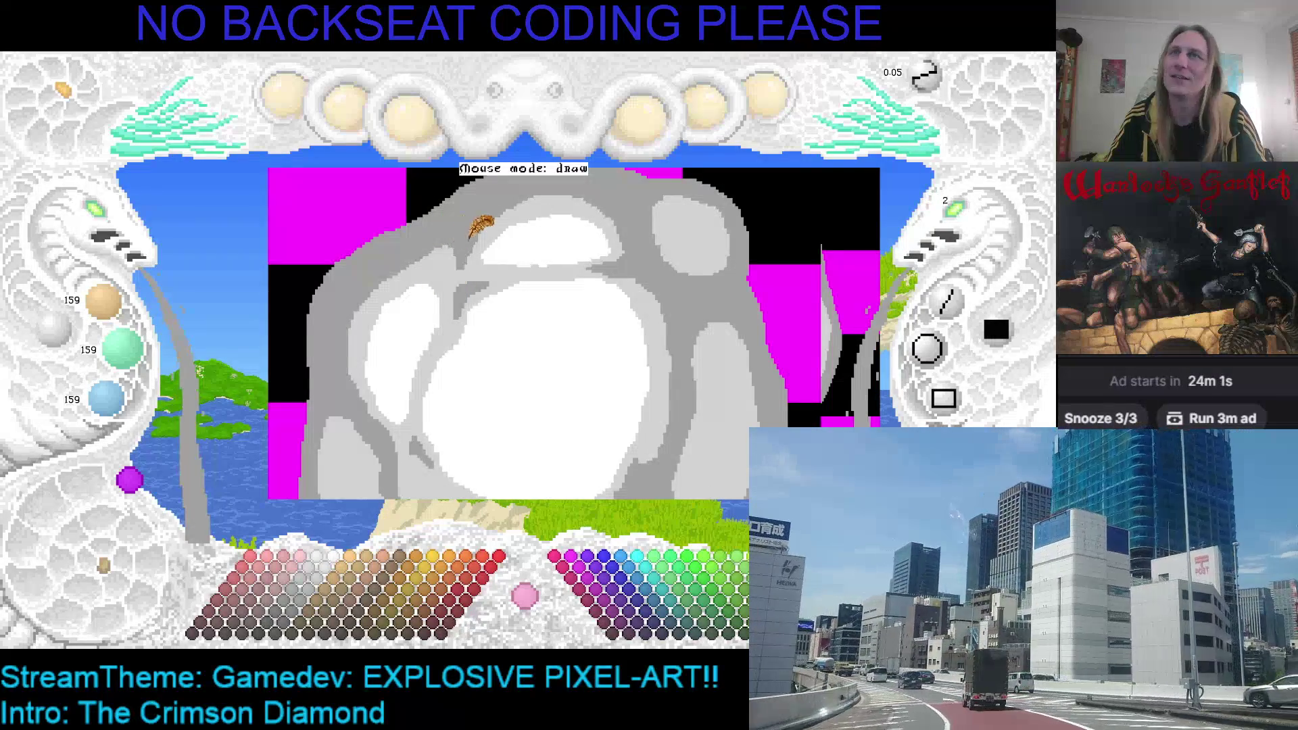
key(ctrl+s)
mouse_move(516, 290)
mouse_down()
mouse_move(458, 284)
mouse_move(533, 286)
mouse_up()
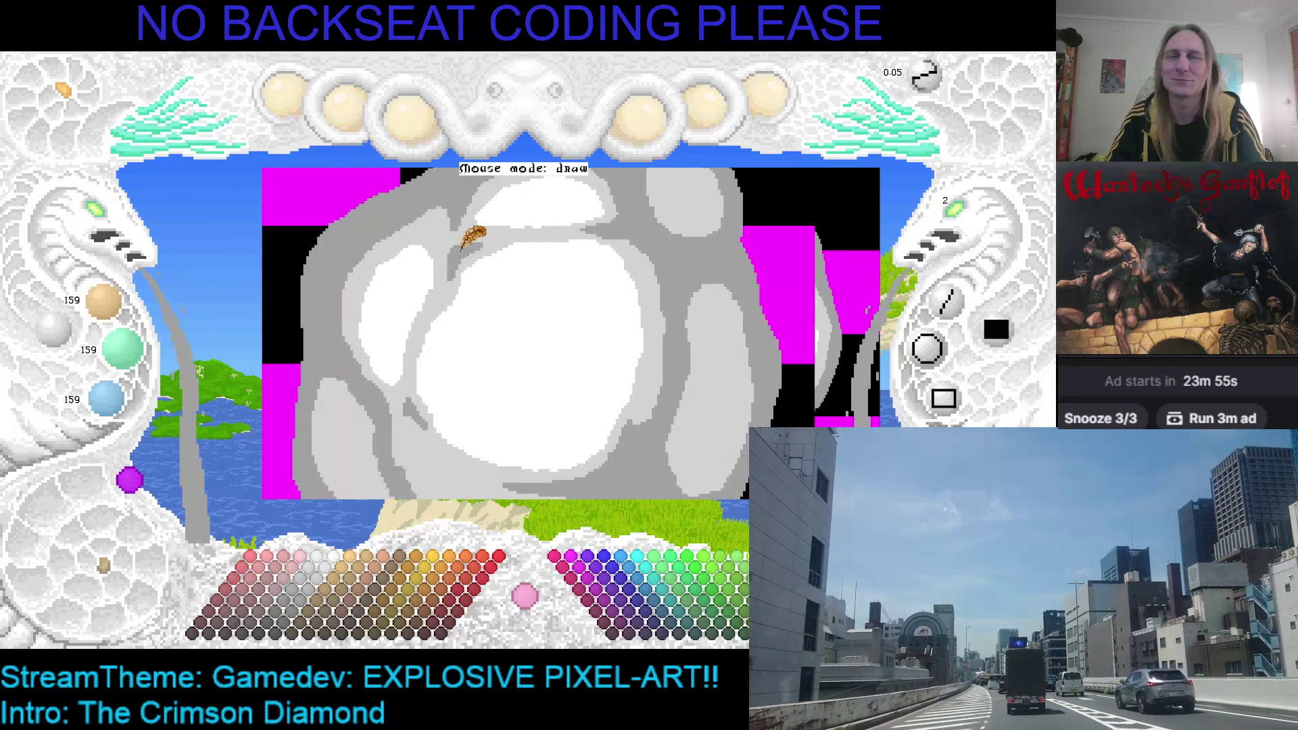
scroll(94, 237, up, 3)
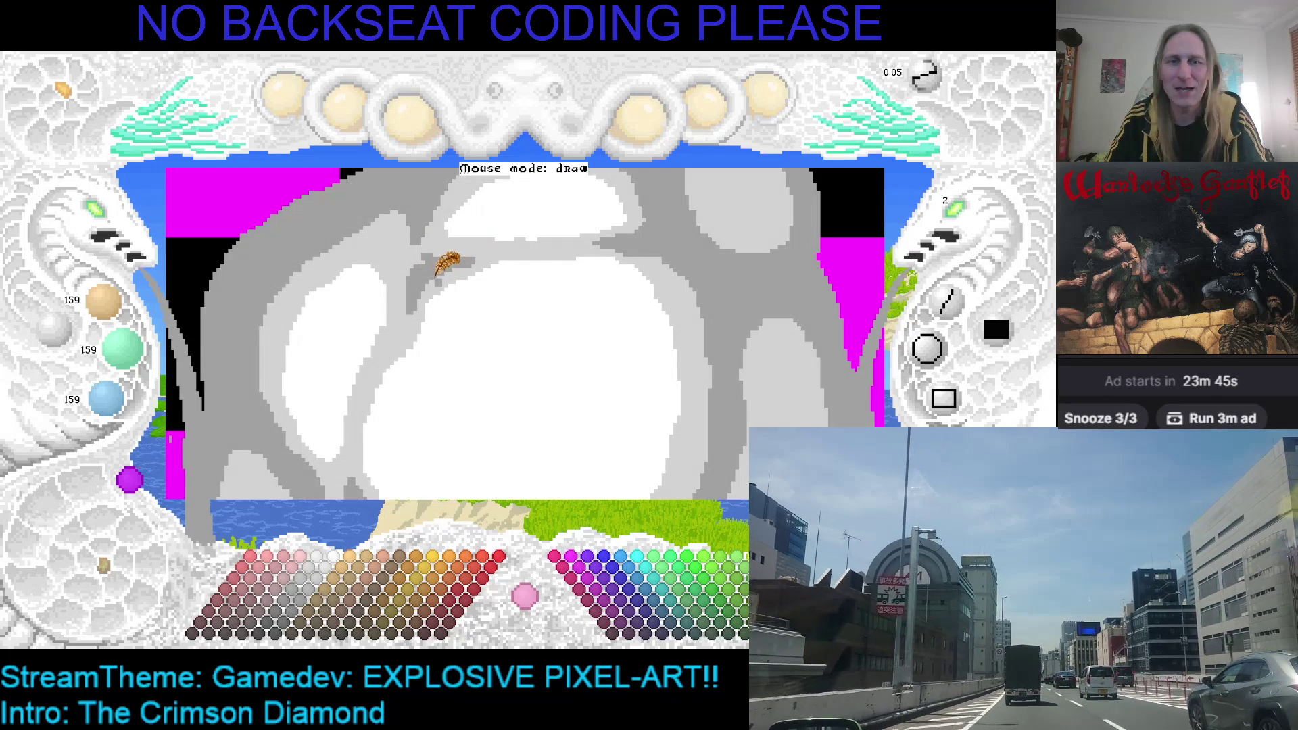
scroll(456, 274, down, 2)
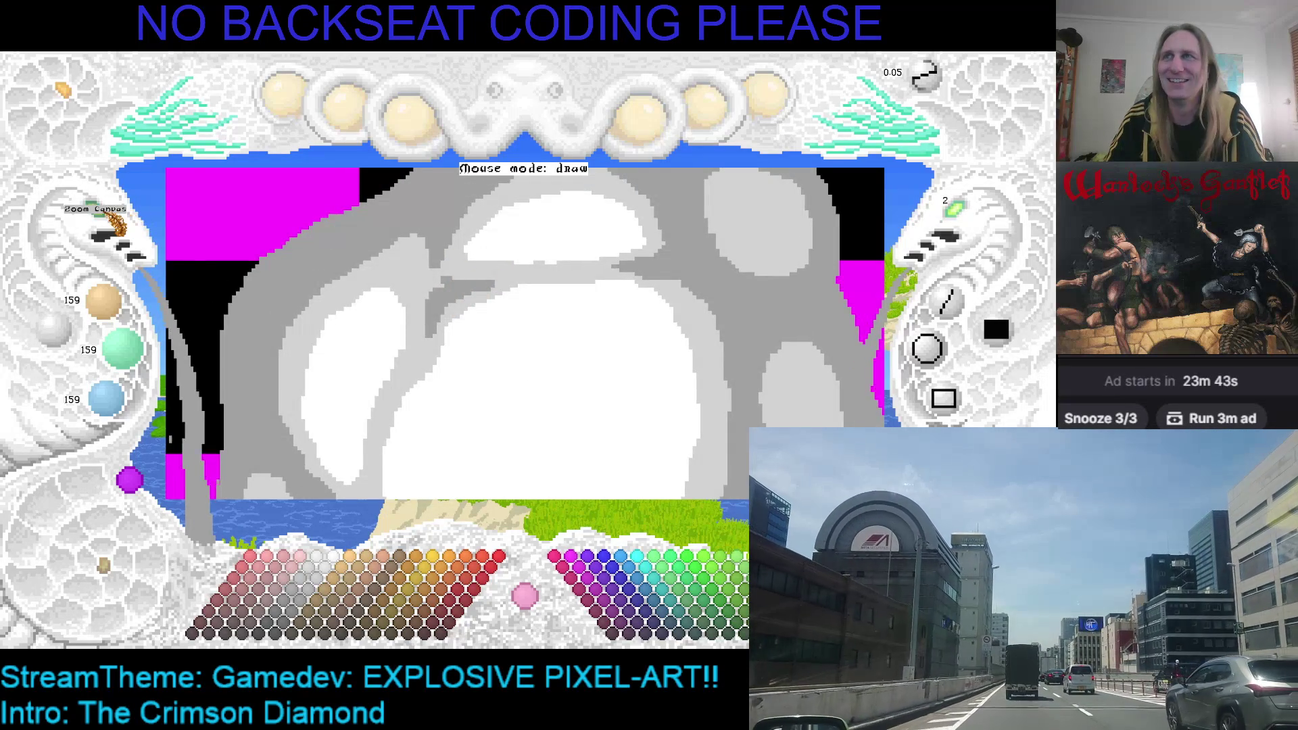
Magnify the left cloud, pick its mid grey as the colour, and save the artwork.
click(109, 233)
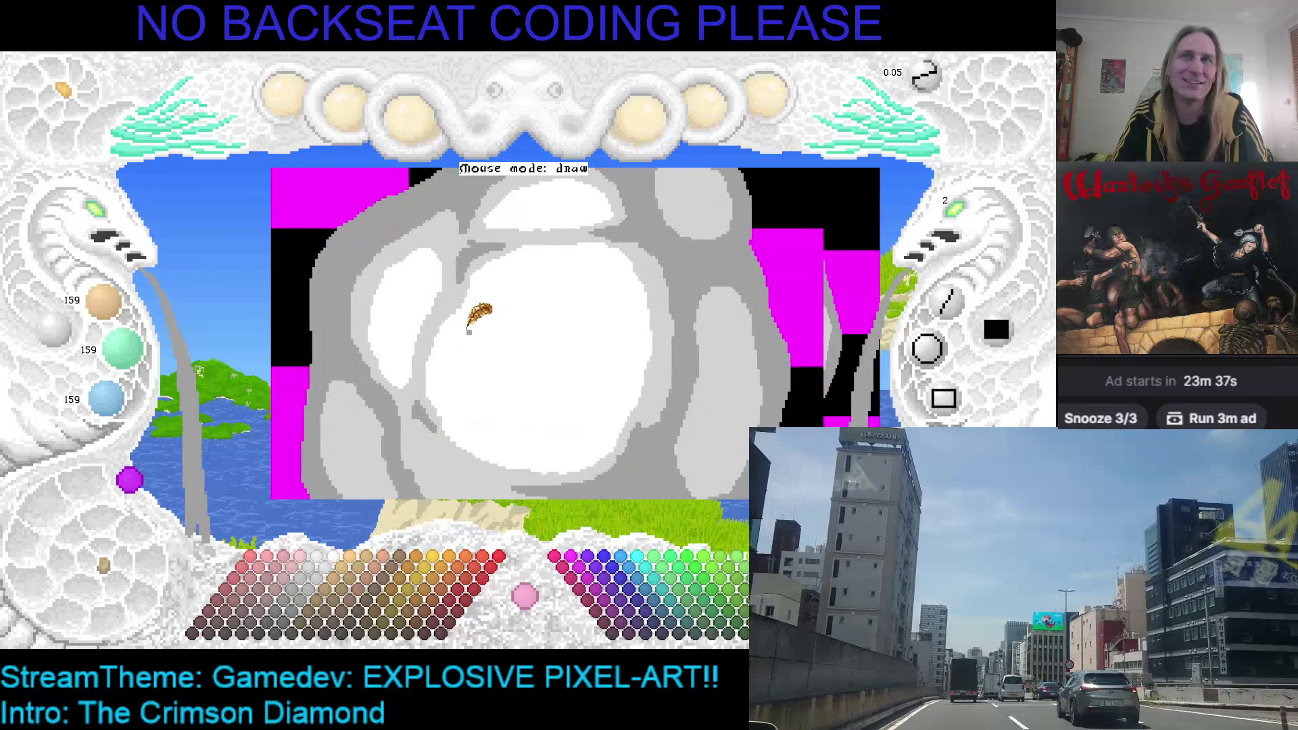
scroll(473, 313, up, 3)
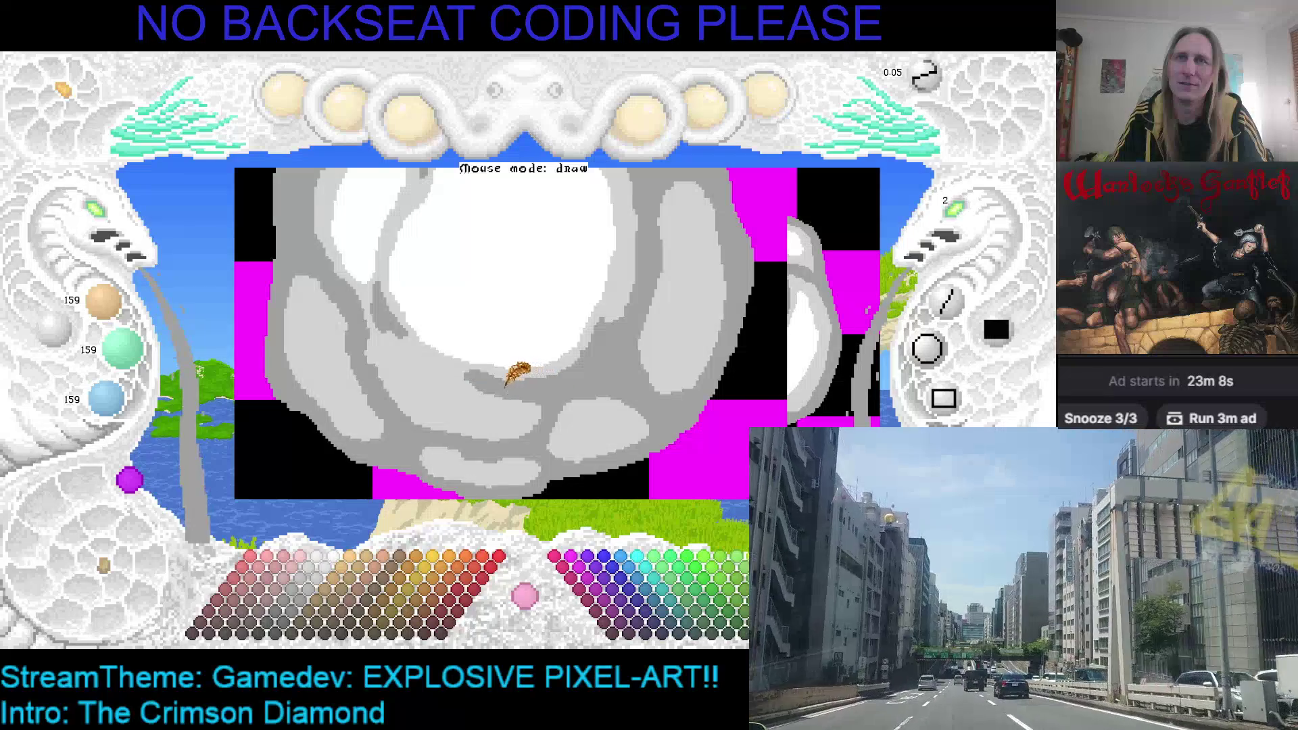
key(Left)
key(Up)
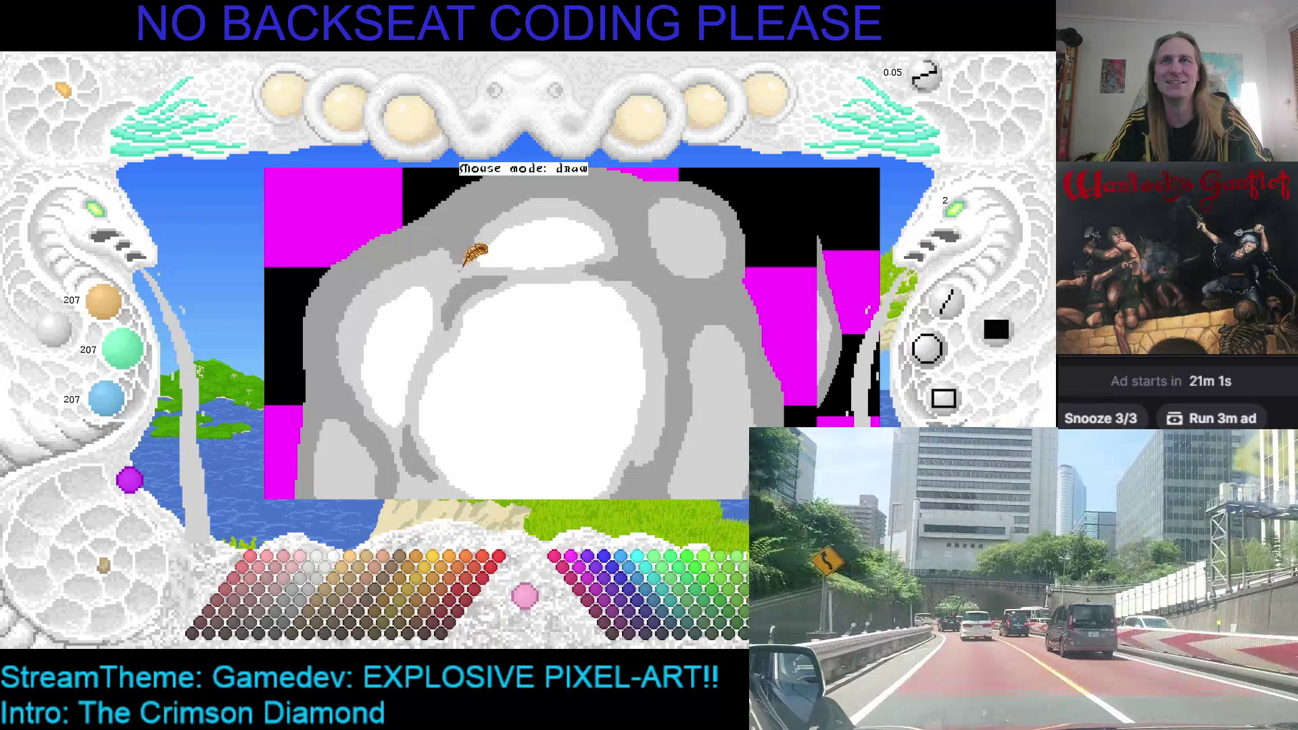
right_click(456, 246)
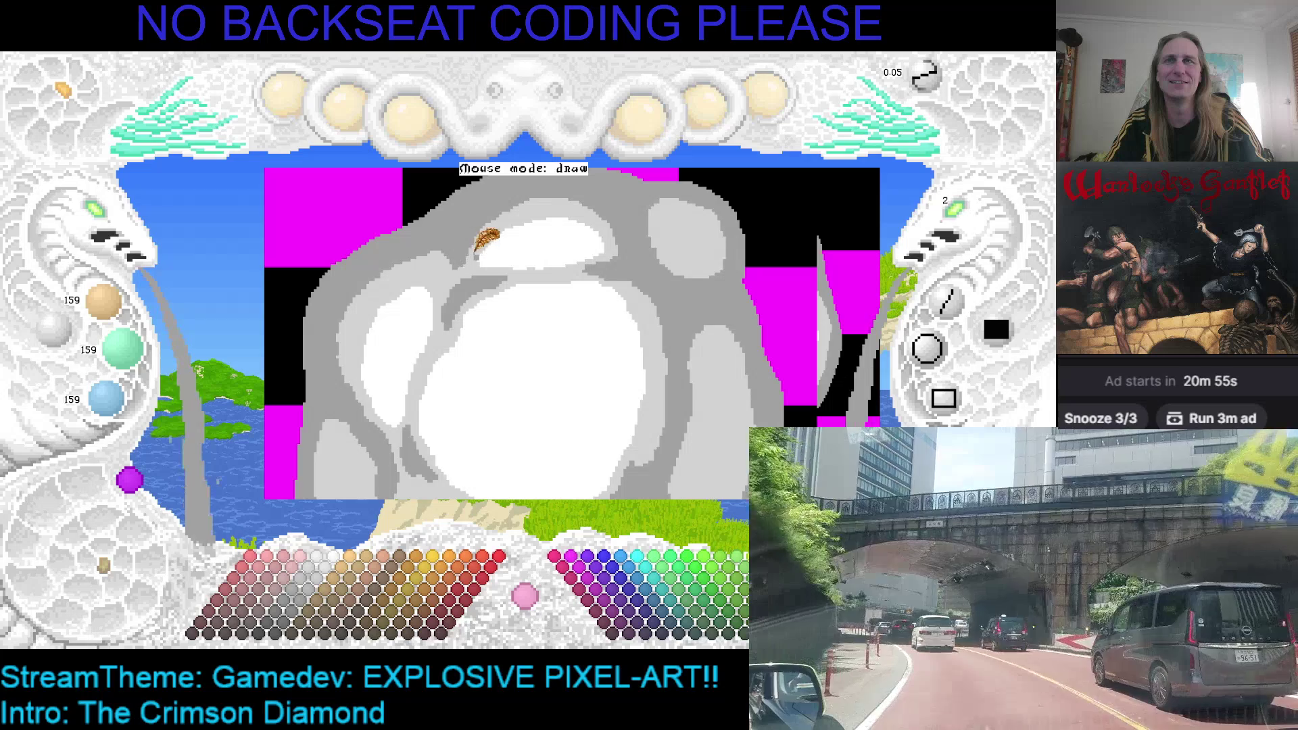
key(ctrl+s)
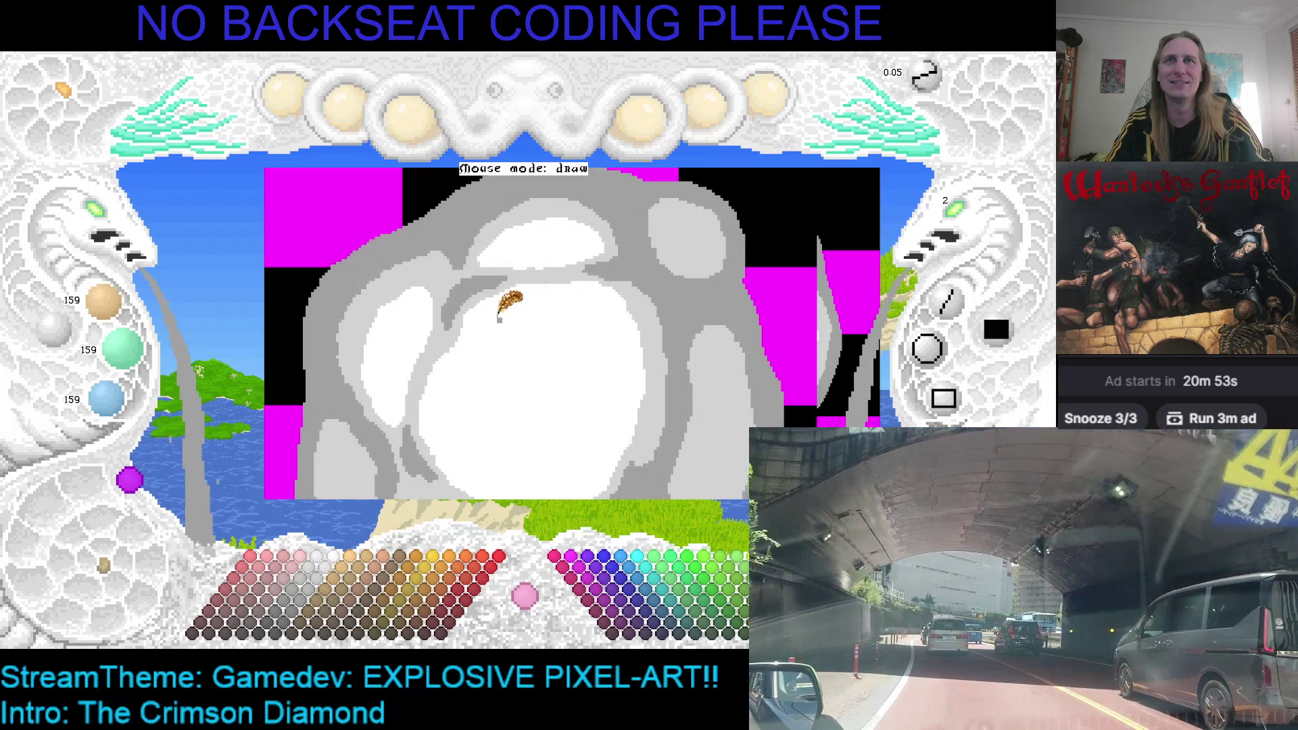
scroll(513, 308, up, 3)
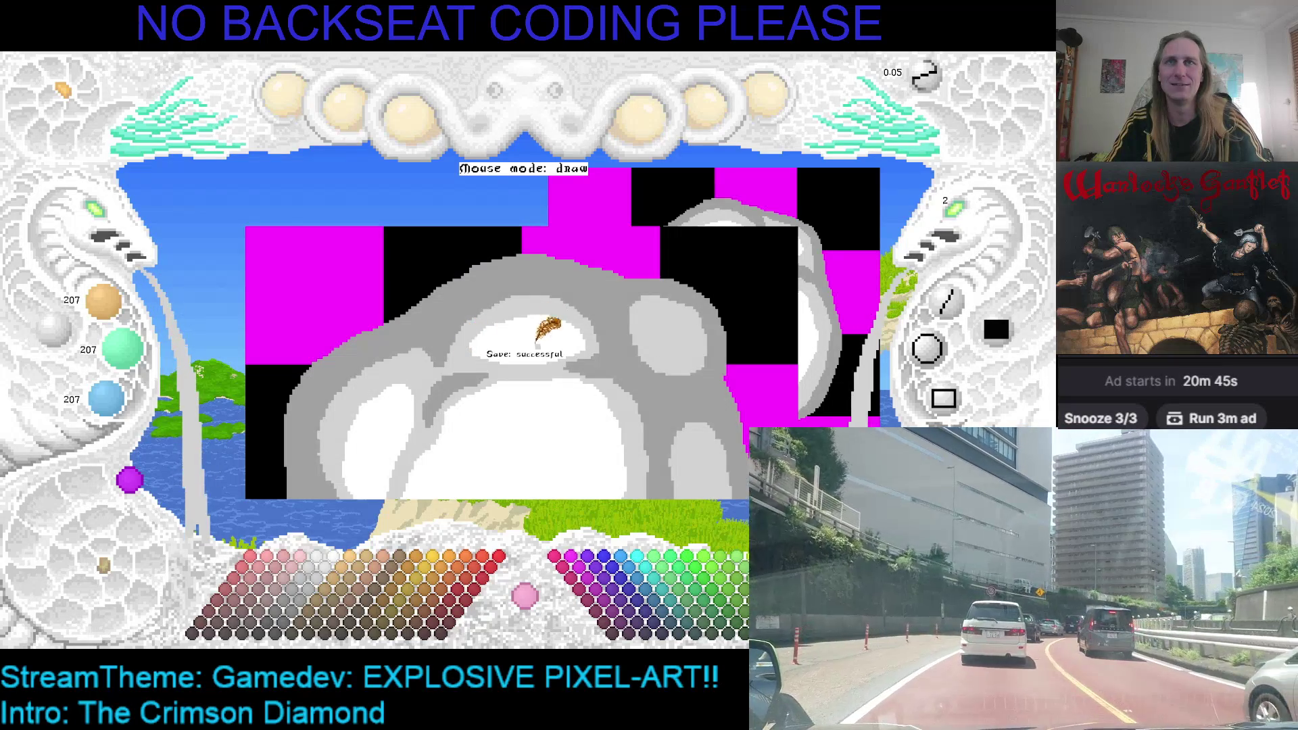
drag(540, 337, 524, 258)
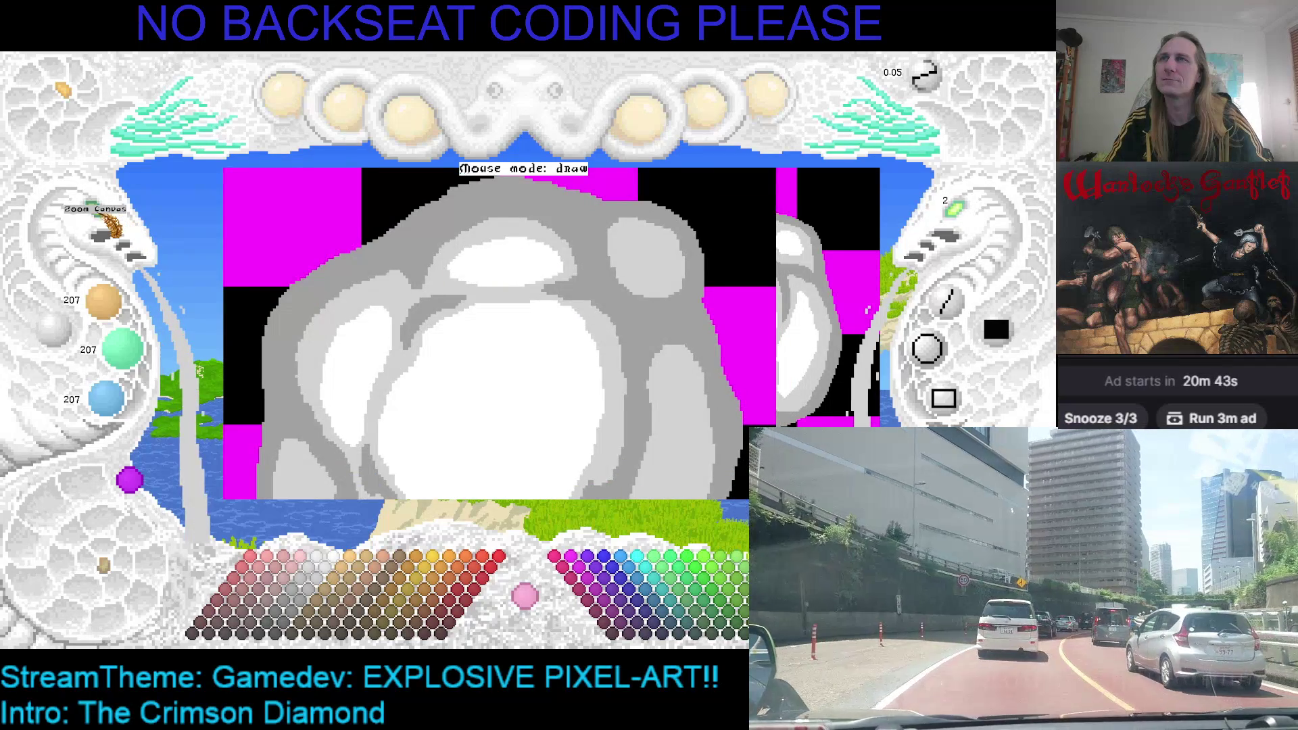
click(102, 230)
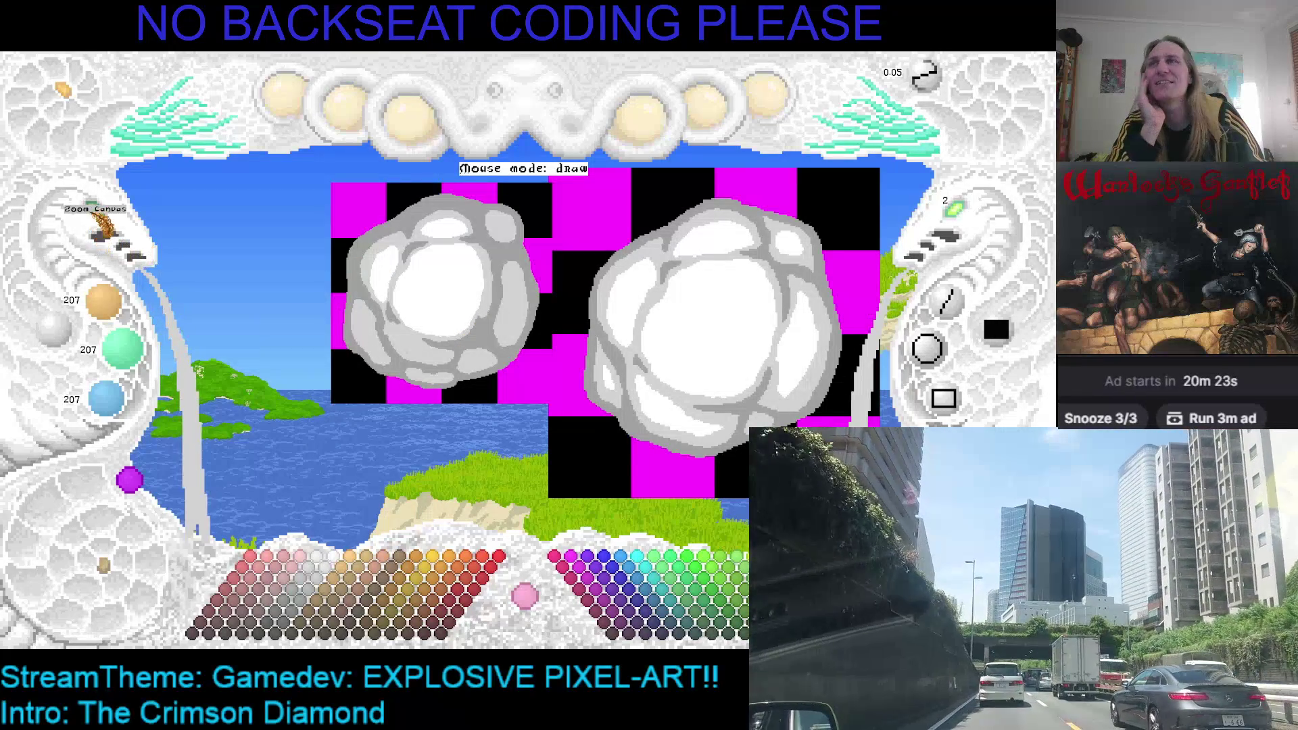
click(103, 229)
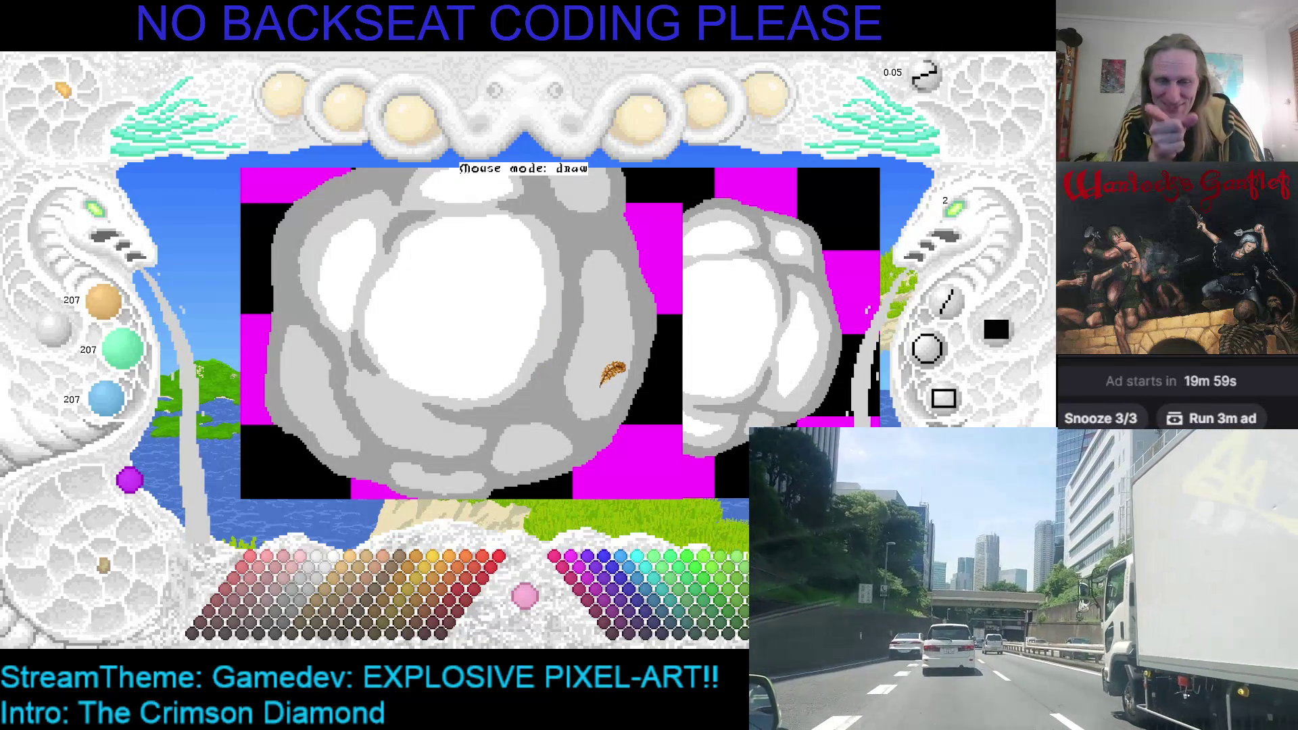
Sample the cloud's light grey, white and darker grey while panning, then save.
drag(456, 358, 480, 418)
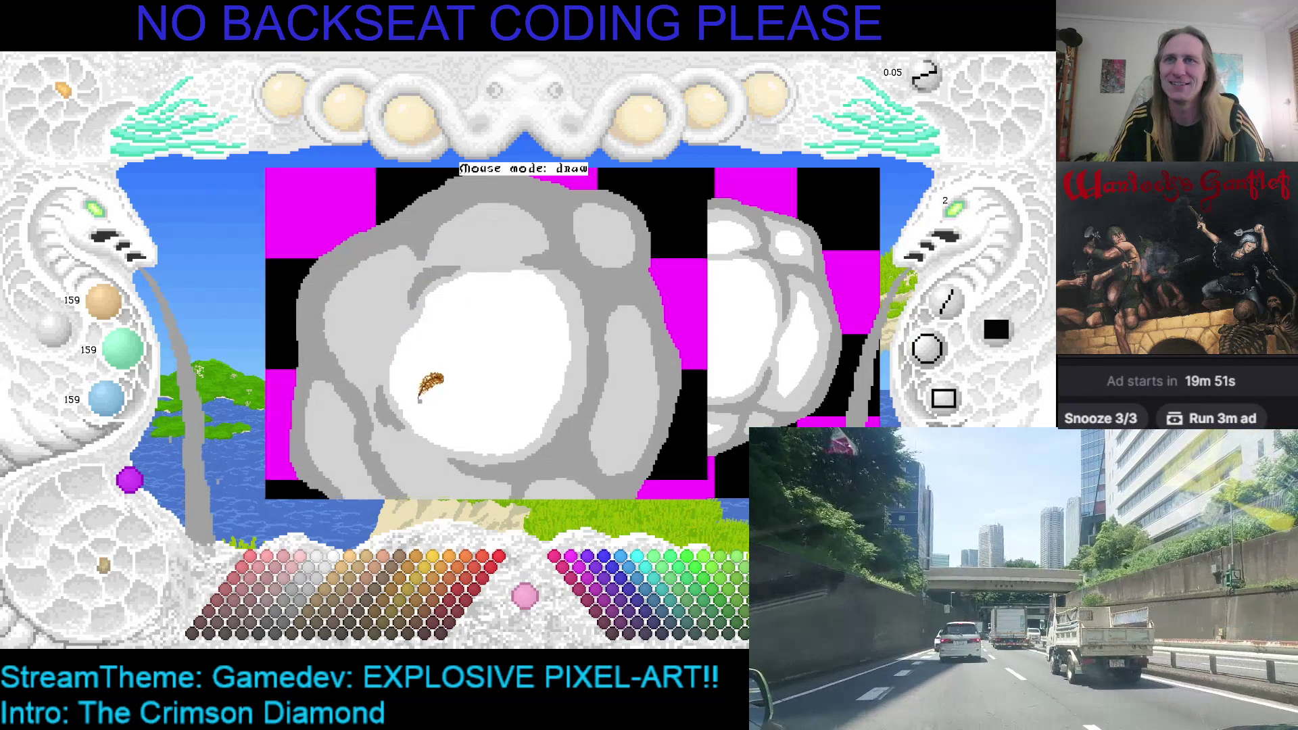
drag(423, 382, 428, 358)
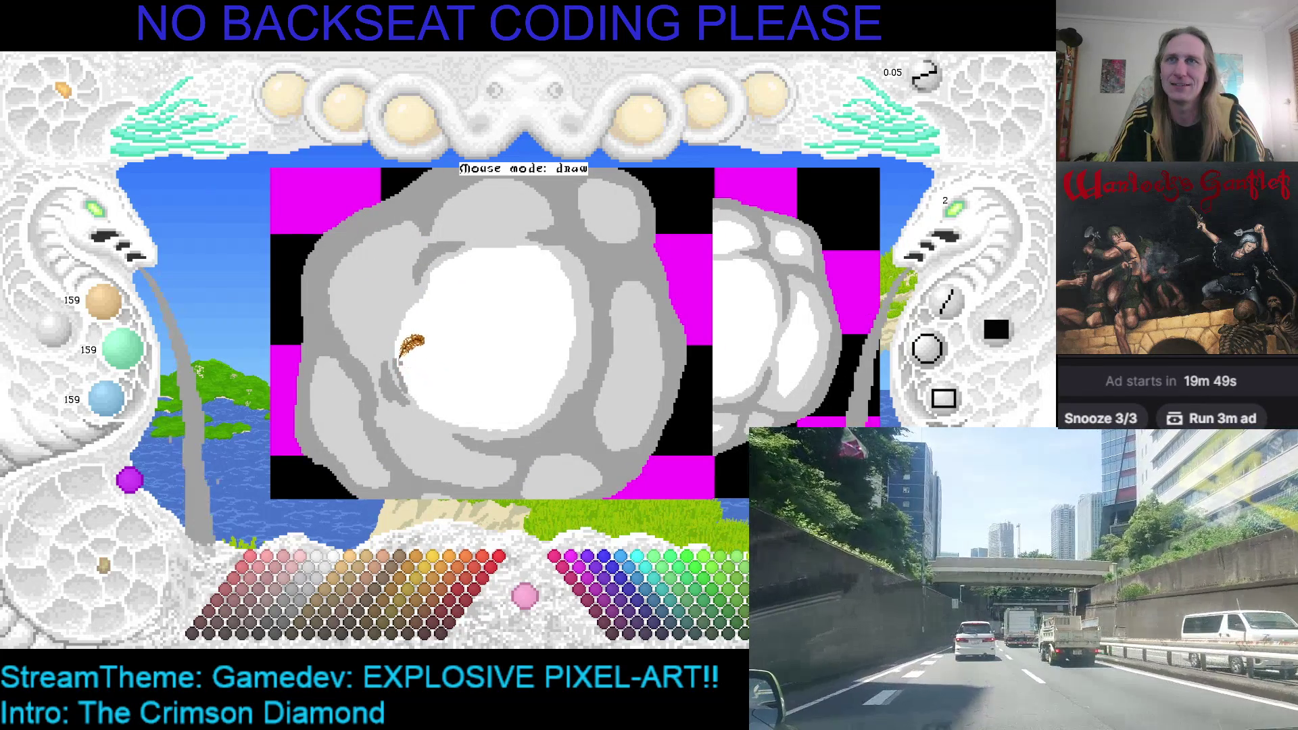
right_click(388, 335)
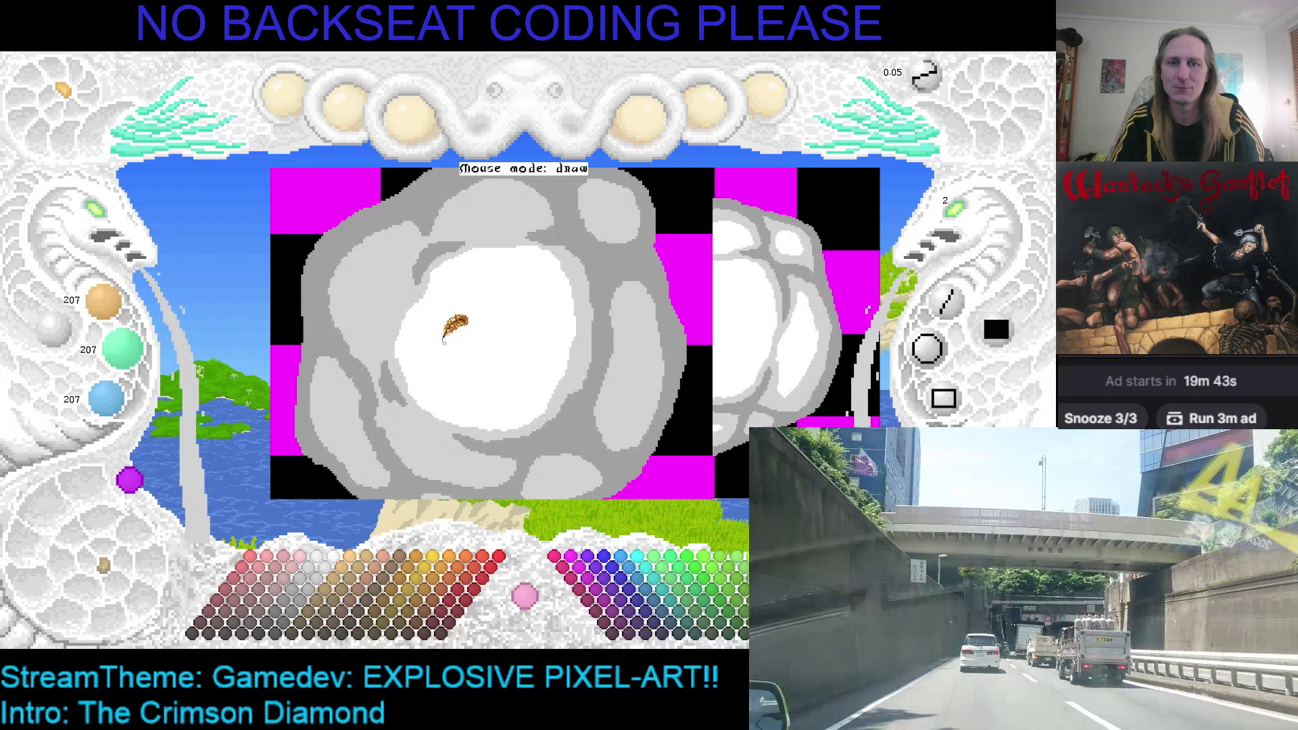
drag(484, 346, 529, 359)
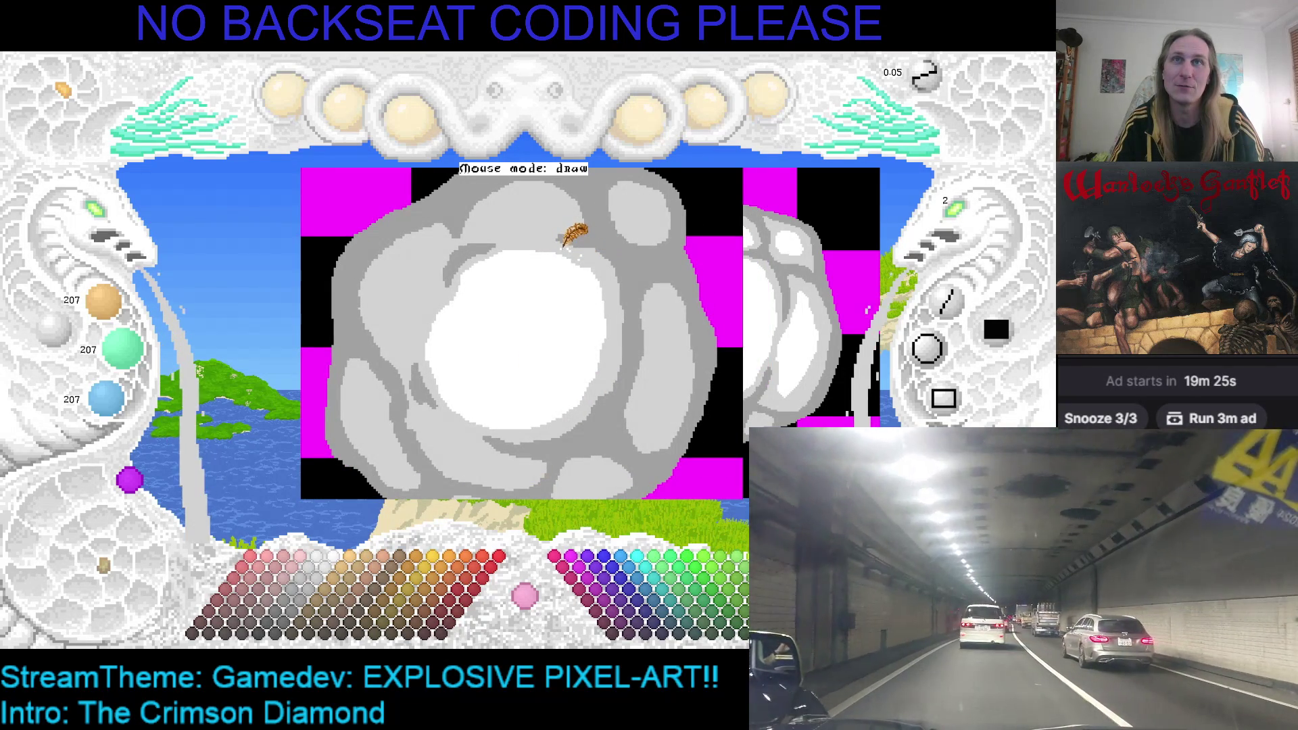
right_click(558, 257)
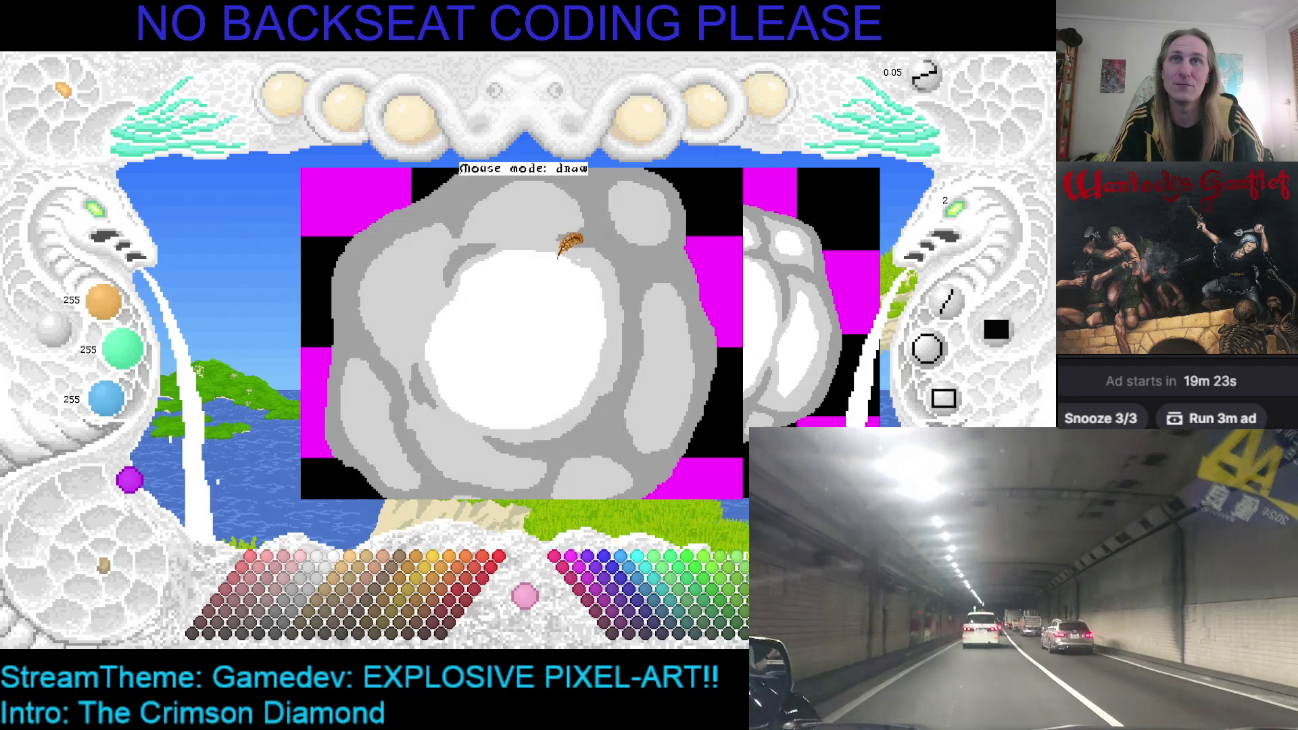
right_click(565, 237)
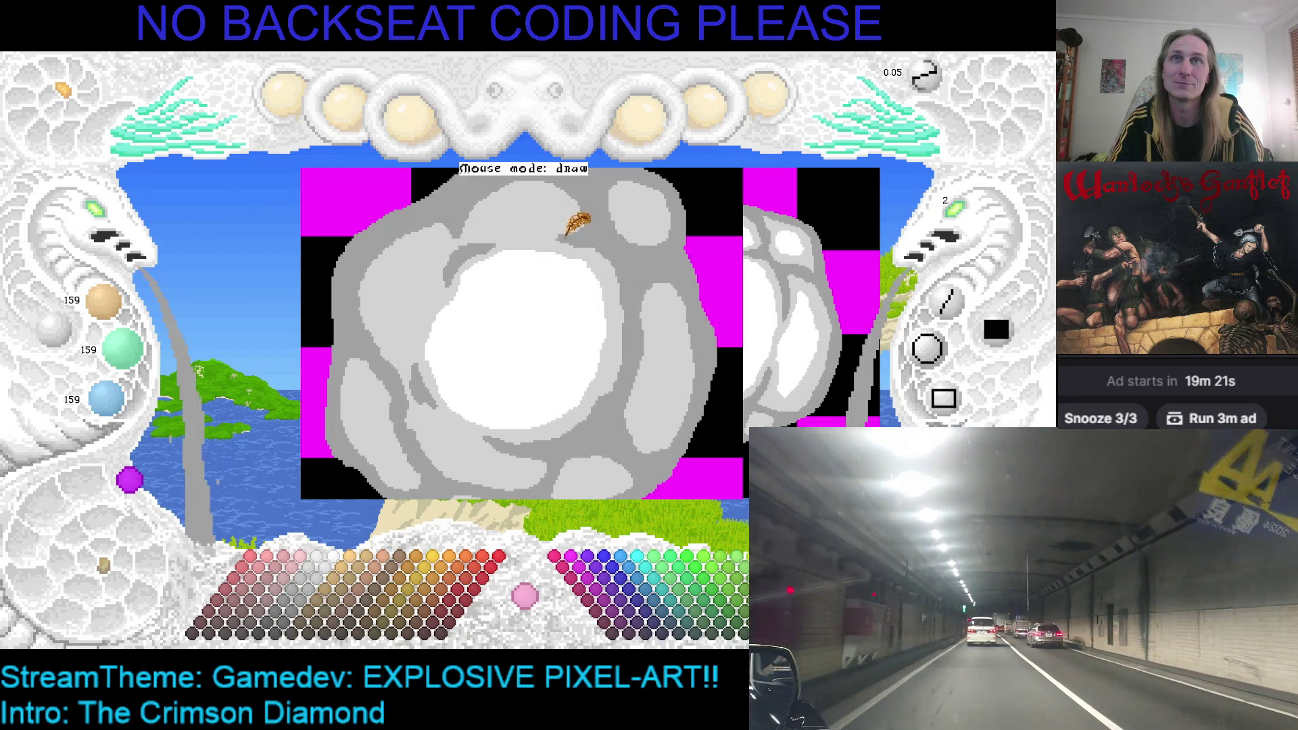
right_click(570, 242)
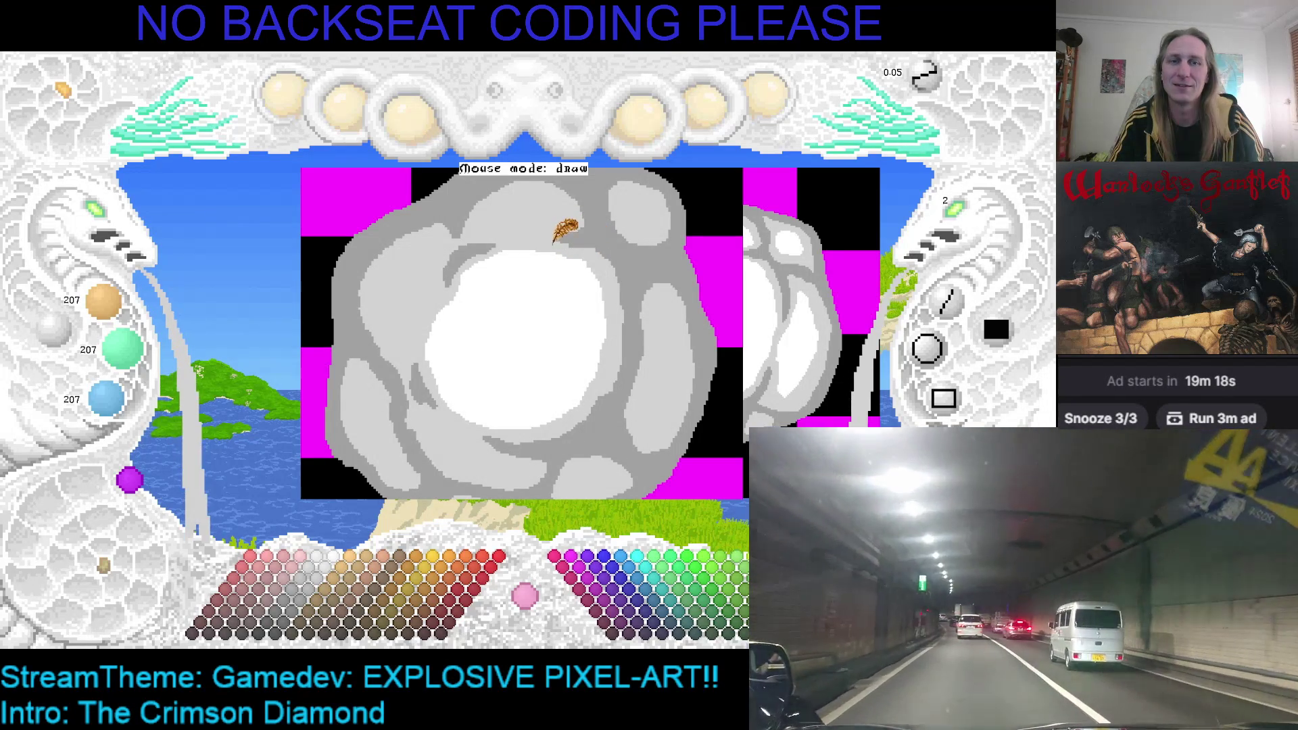
key(ctrl+s)
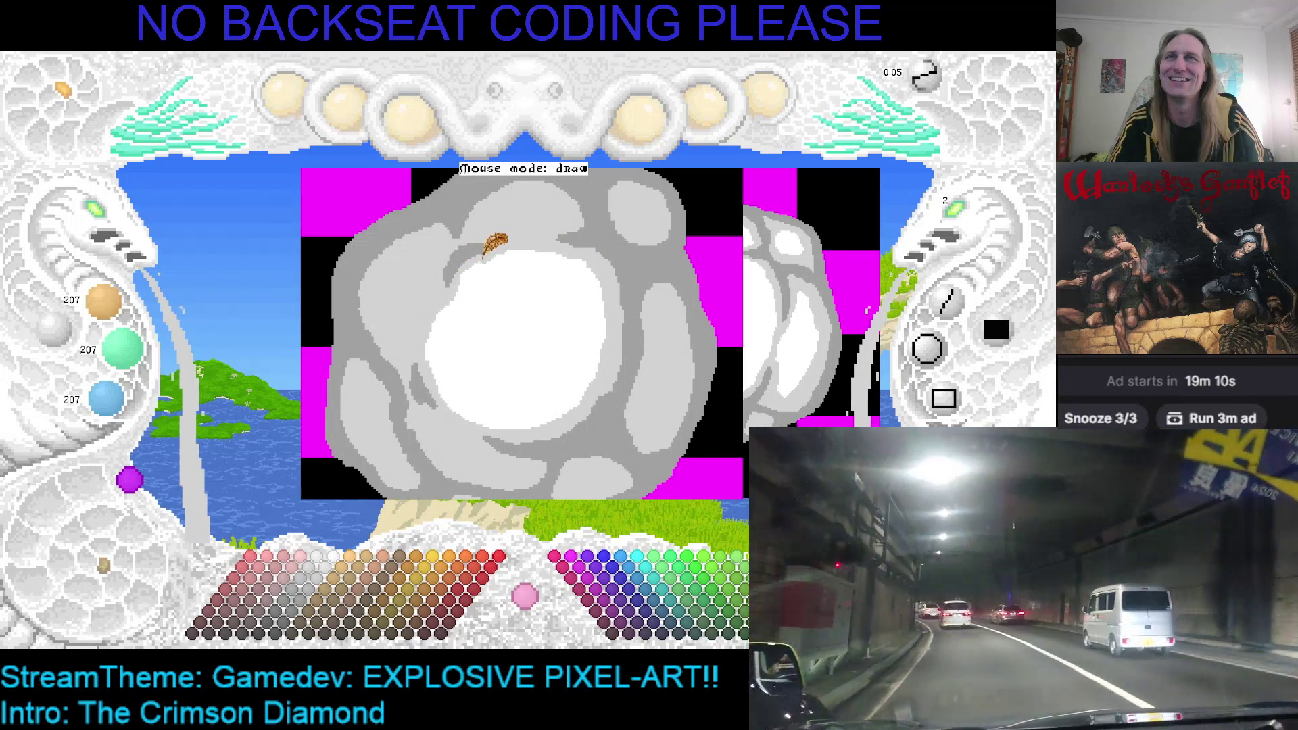
Pick white from the cloud's centre and paint a curved white highlight.
right_click(525, 300)
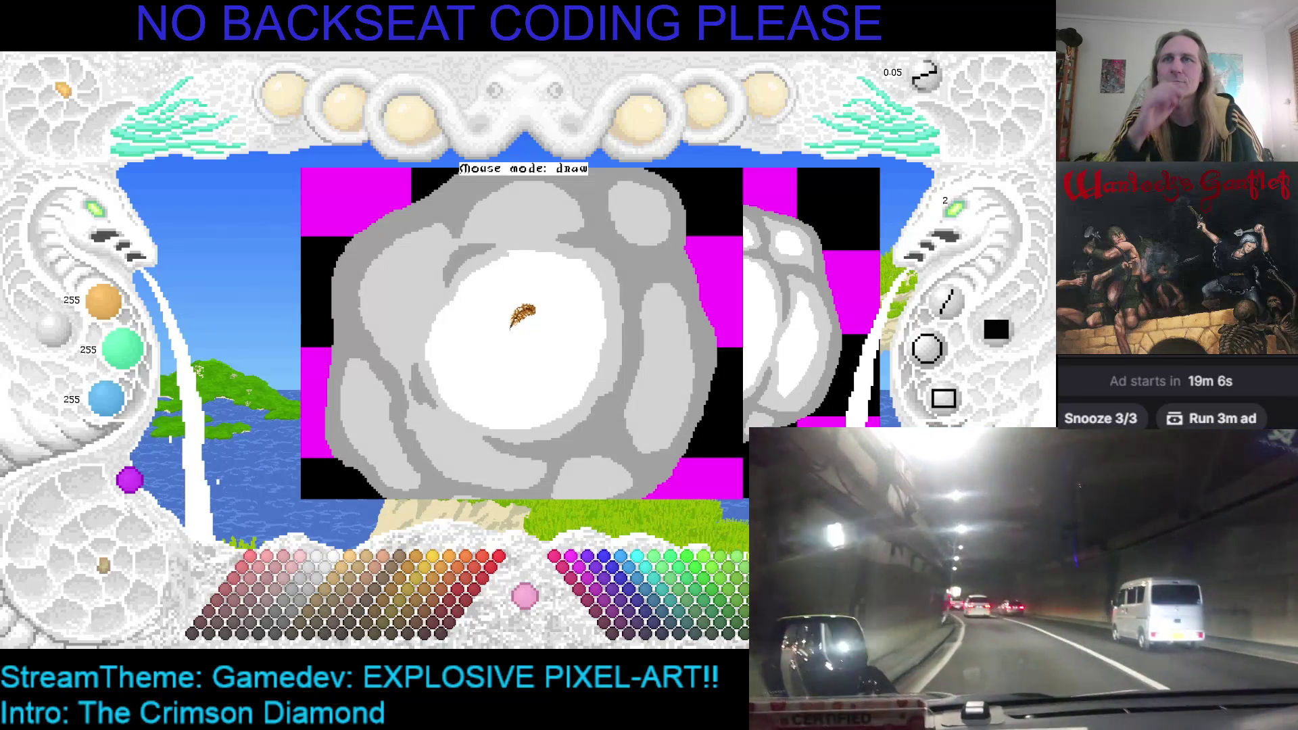
key(Right)
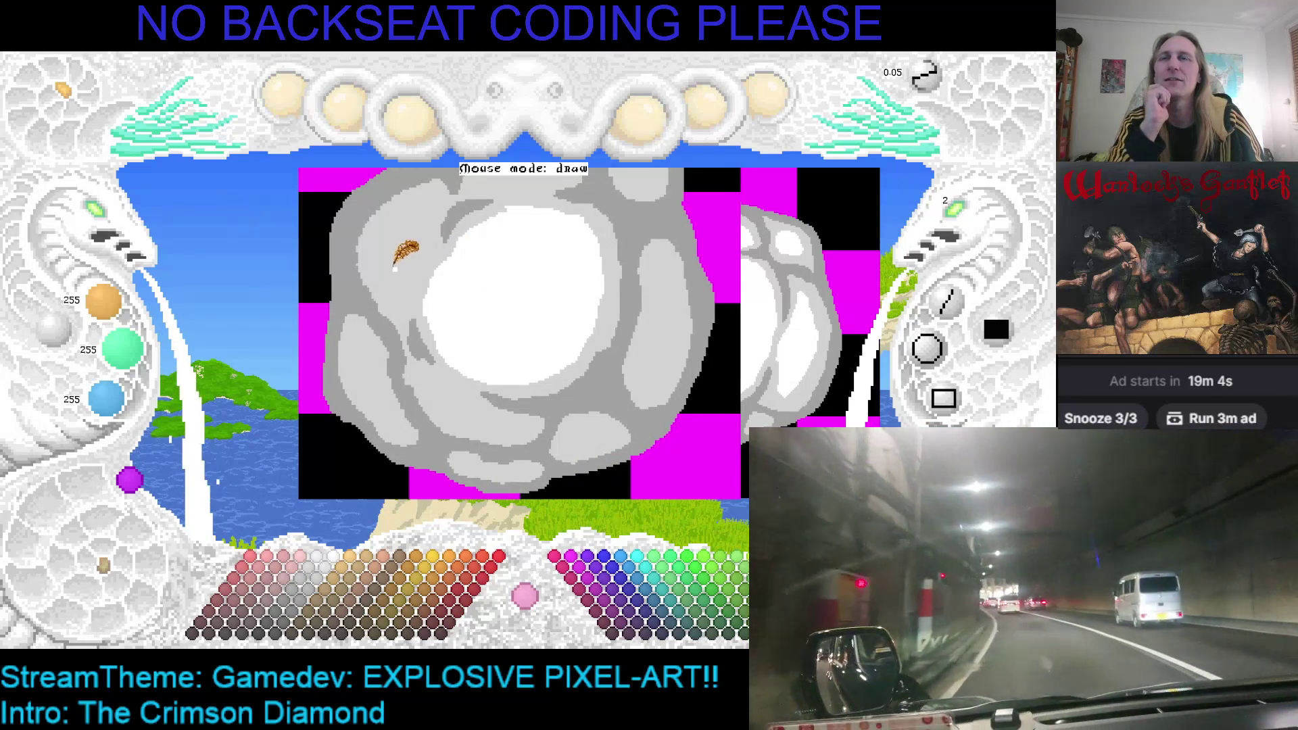
drag(394, 268, 414, 226)
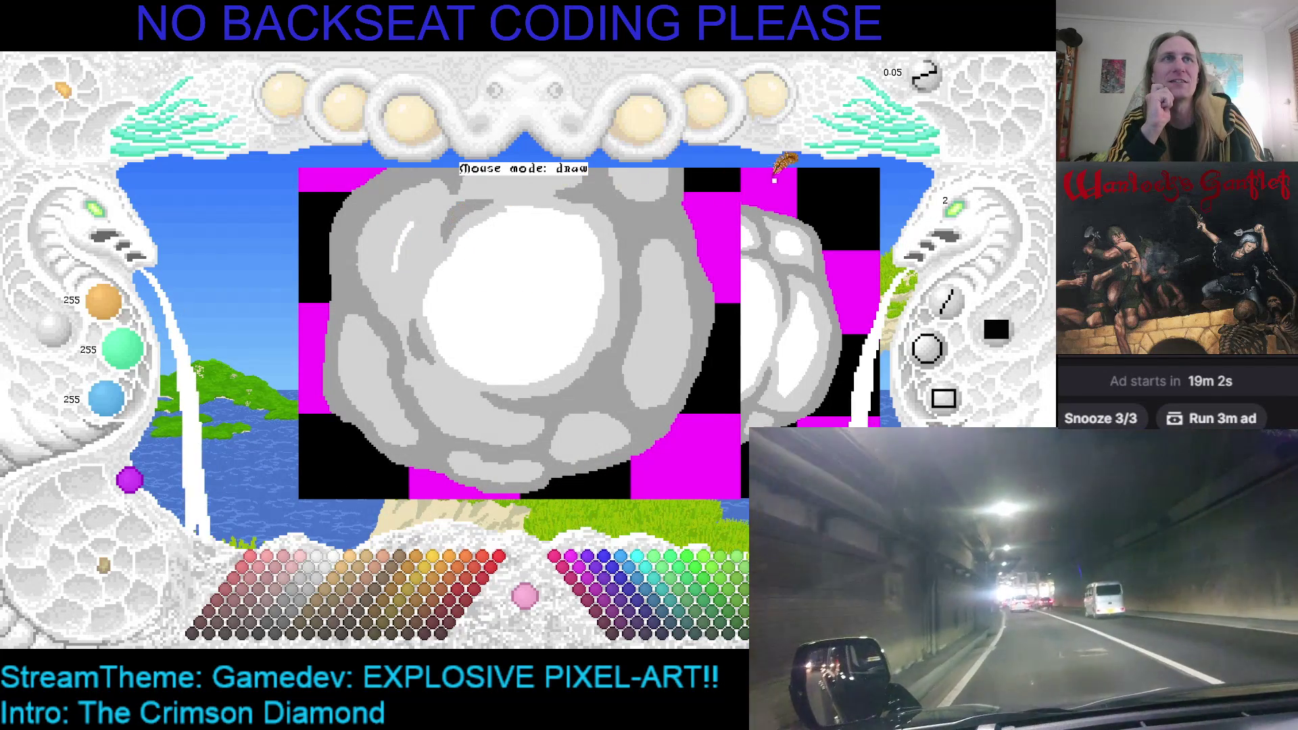
Adjust the brush size and dab a white dot and patch onto the cloud's grey puffs.
scroll(963, 226, up, 2)
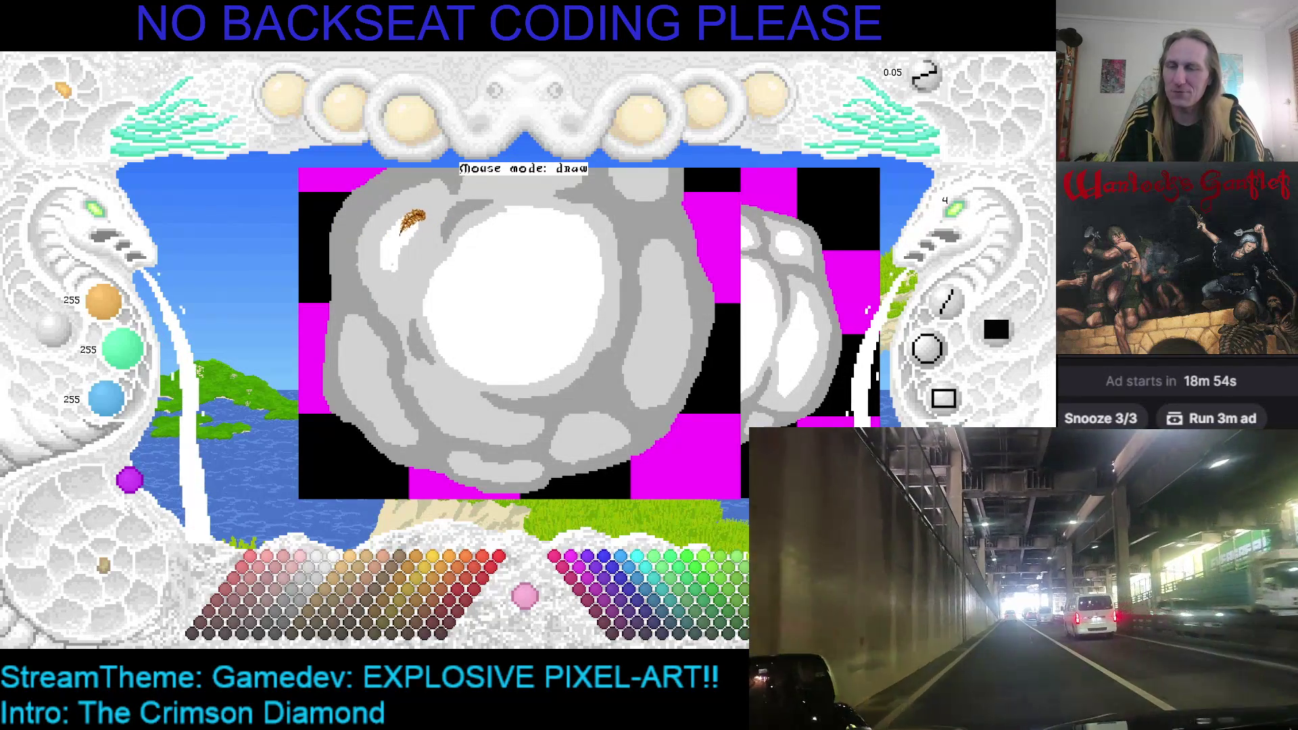
key(Right)
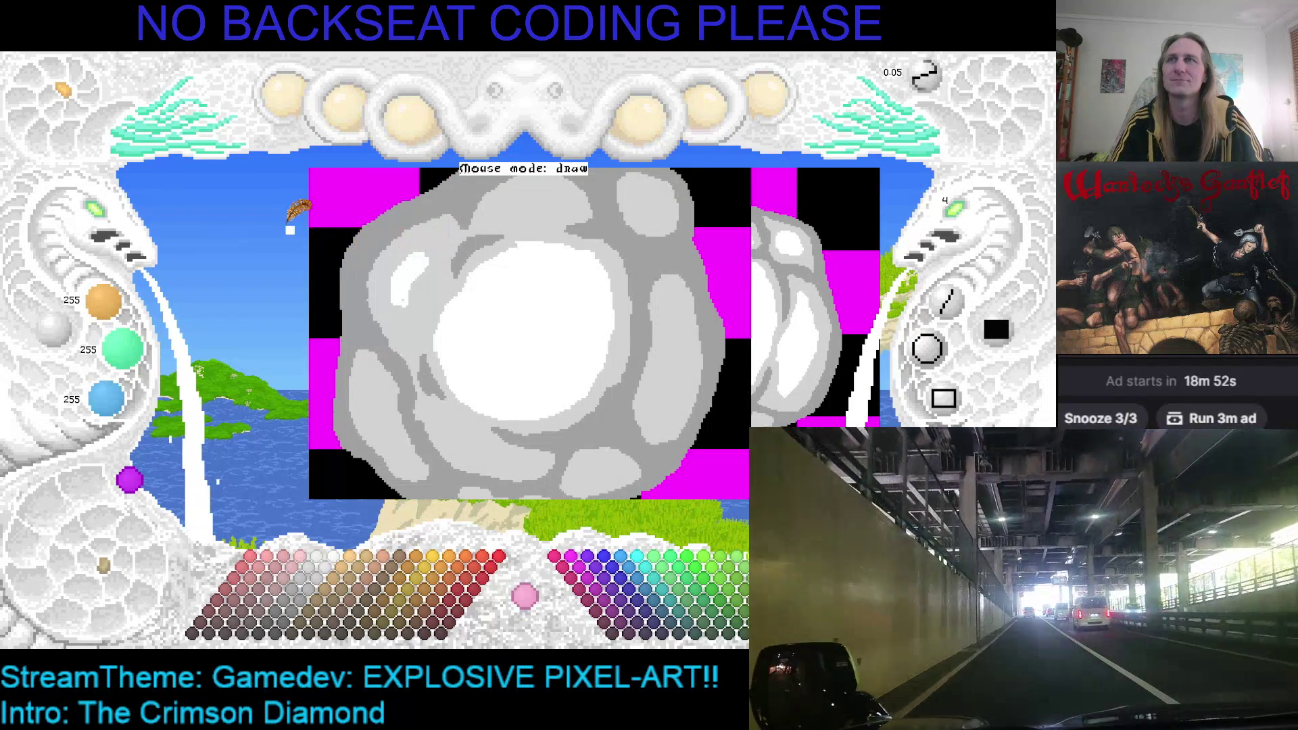
scroll(968, 210, down, 1)
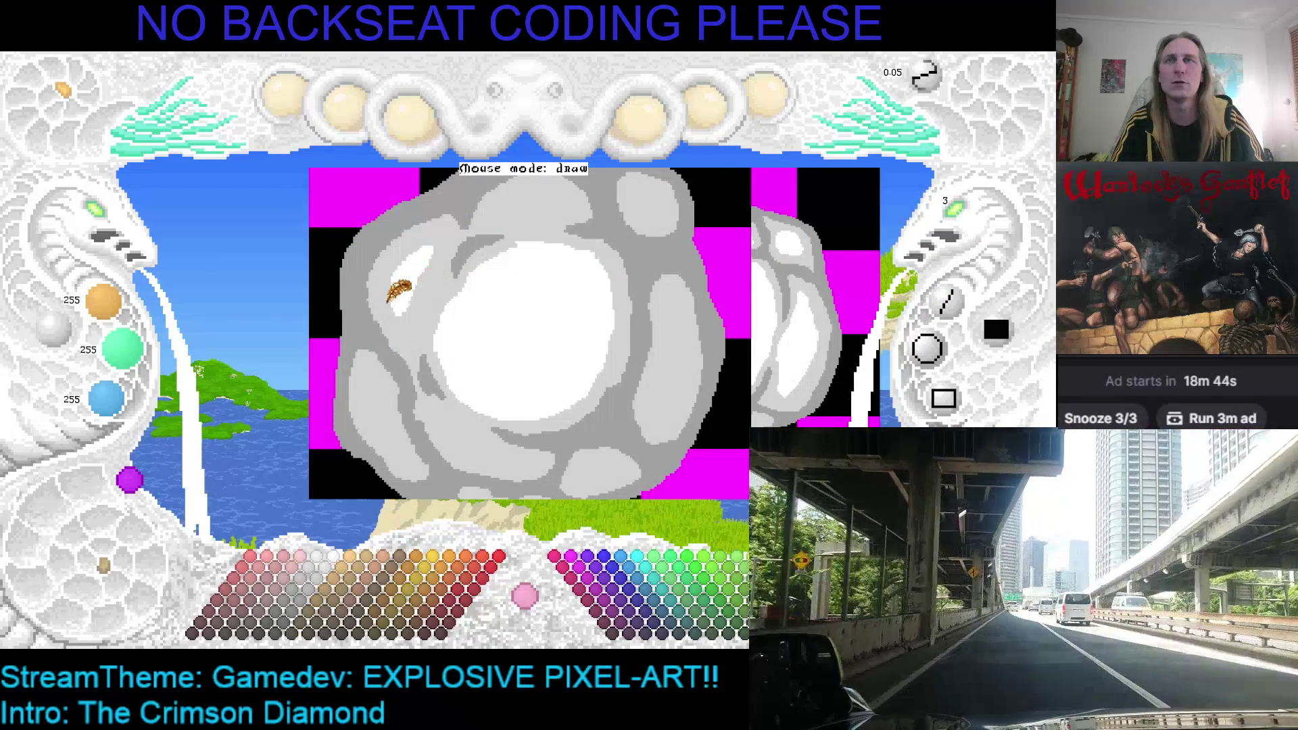
scroll(399, 284, down, 2)
click(336, 366)
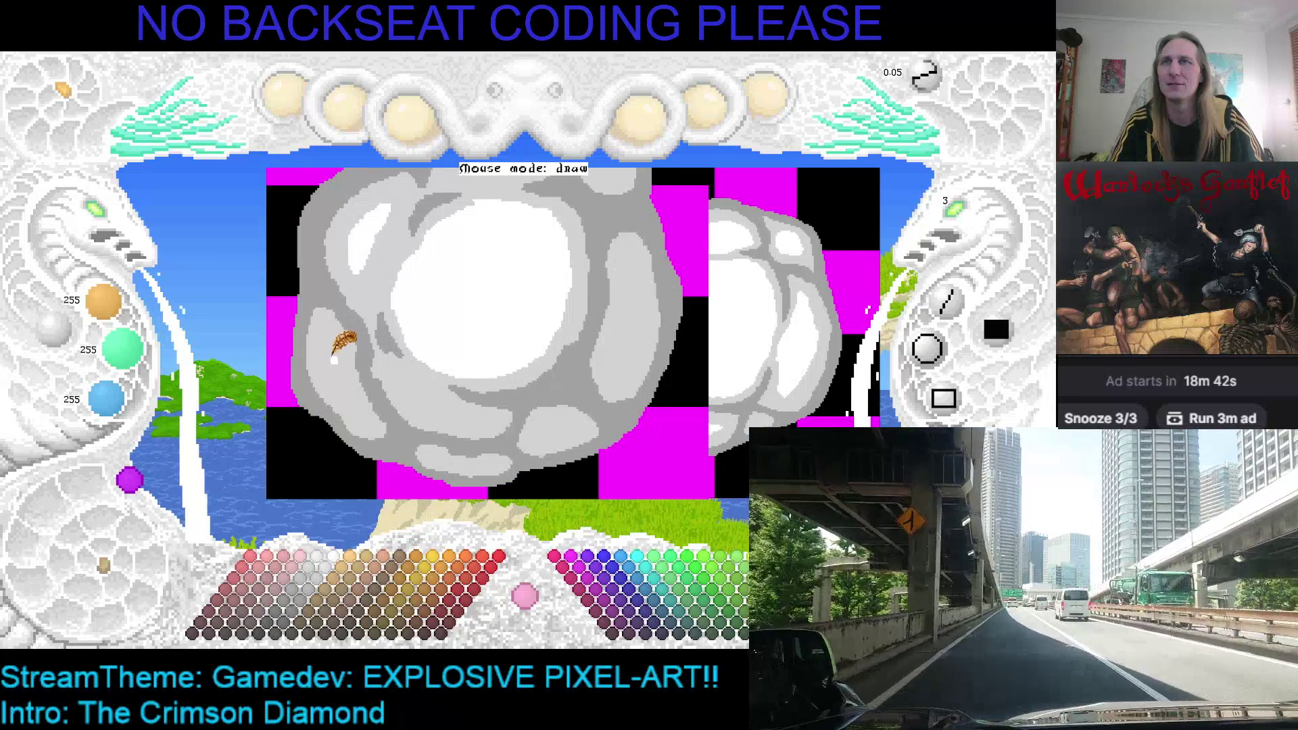
mouse_move(392, 380)
mouse_down()
mouse_move(437, 403)
mouse_move(414, 396)
mouse_up()
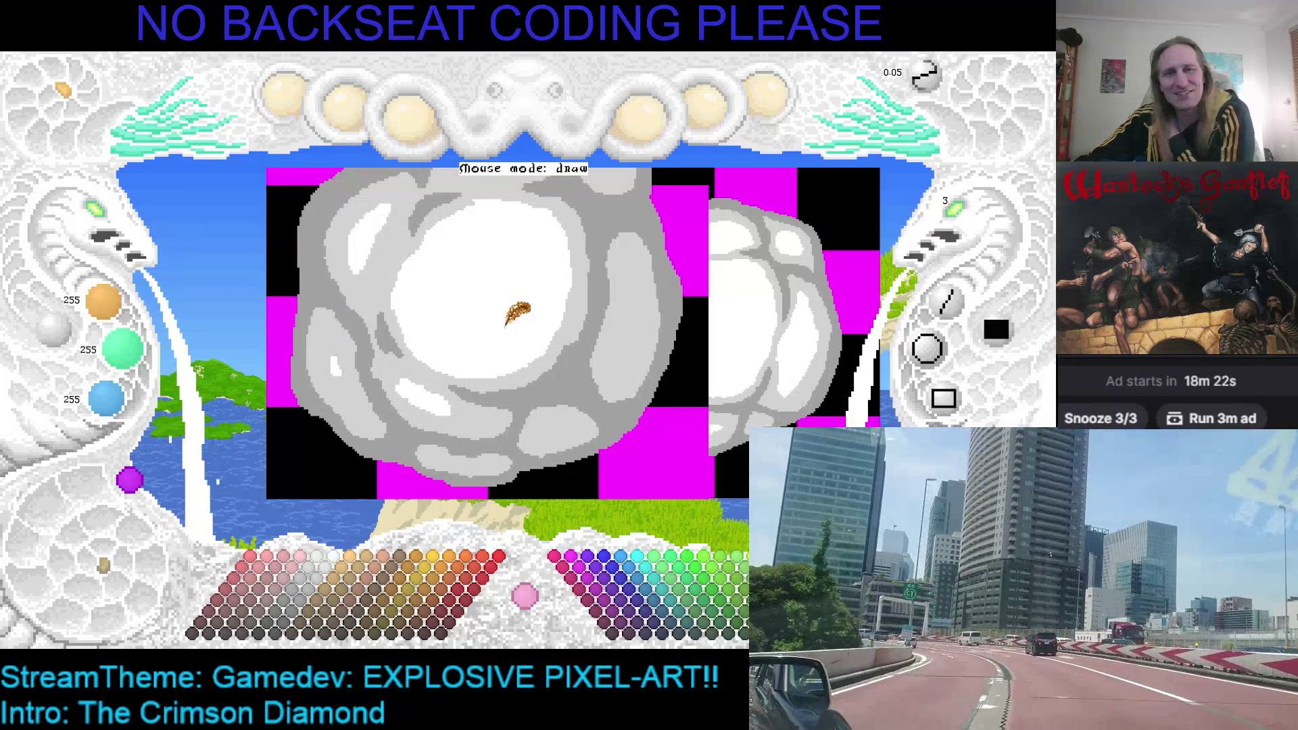
mouse_move(413, 292)
mouse_down()
mouse_move(522, 374)
mouse_move(530, 270)
mouse_move(512, 371)
mouse_move(202, 215)
mouse_up()
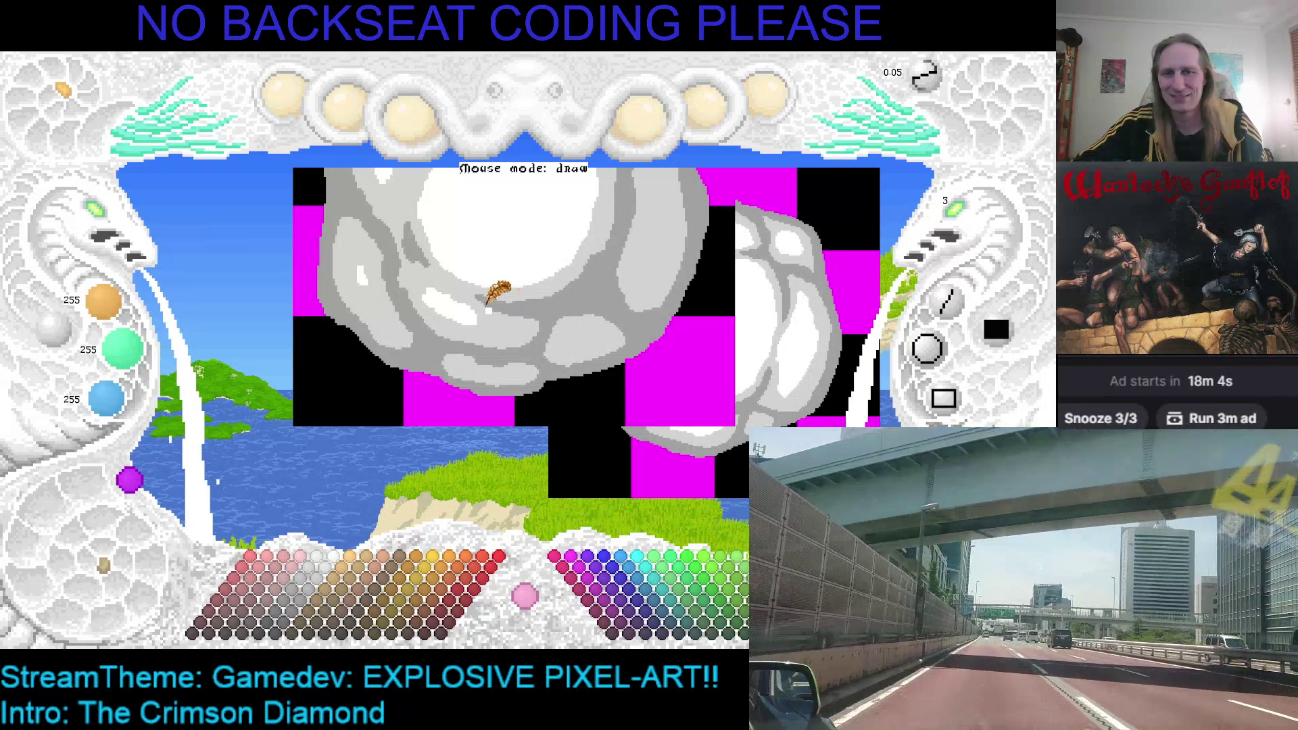
Zoom in, set brush size 2, extend a white diagonal streak over the lower puffs, and save.
scroll(498, 293, up, 1)
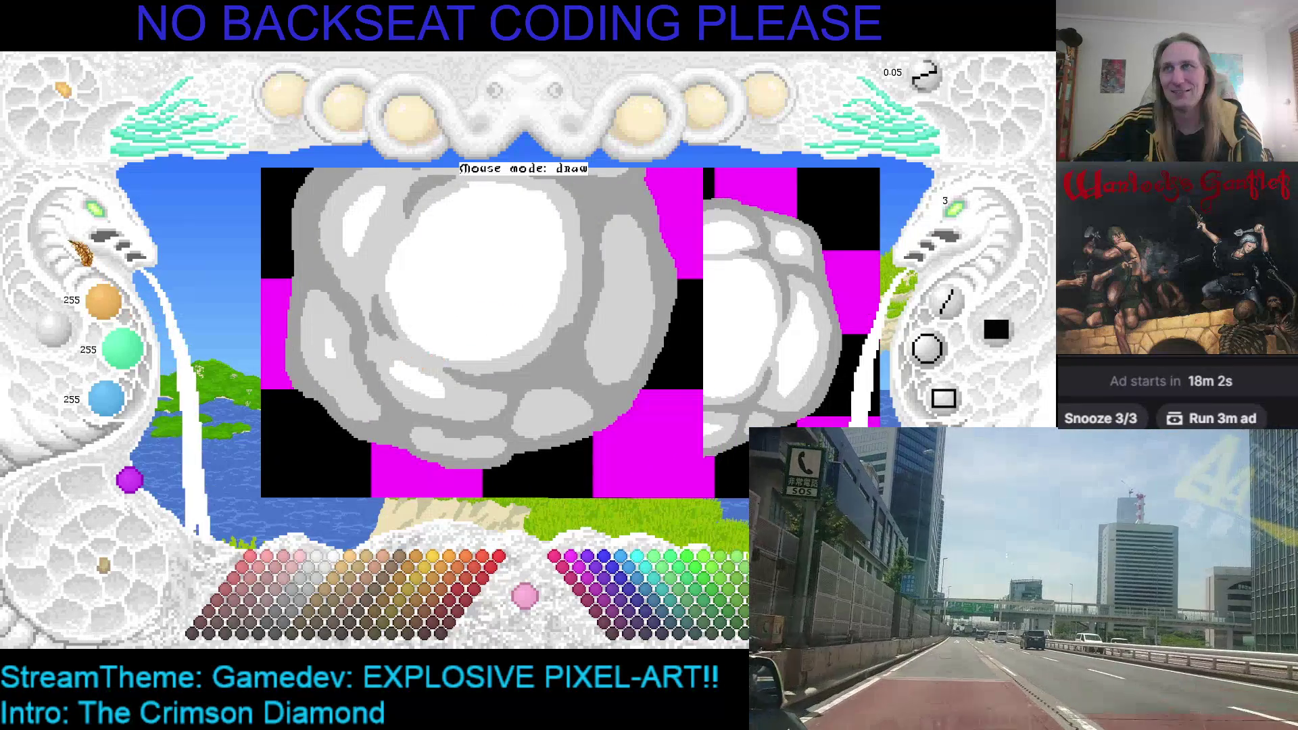
click(114, 220)
scroll(371, 313, up, 2)
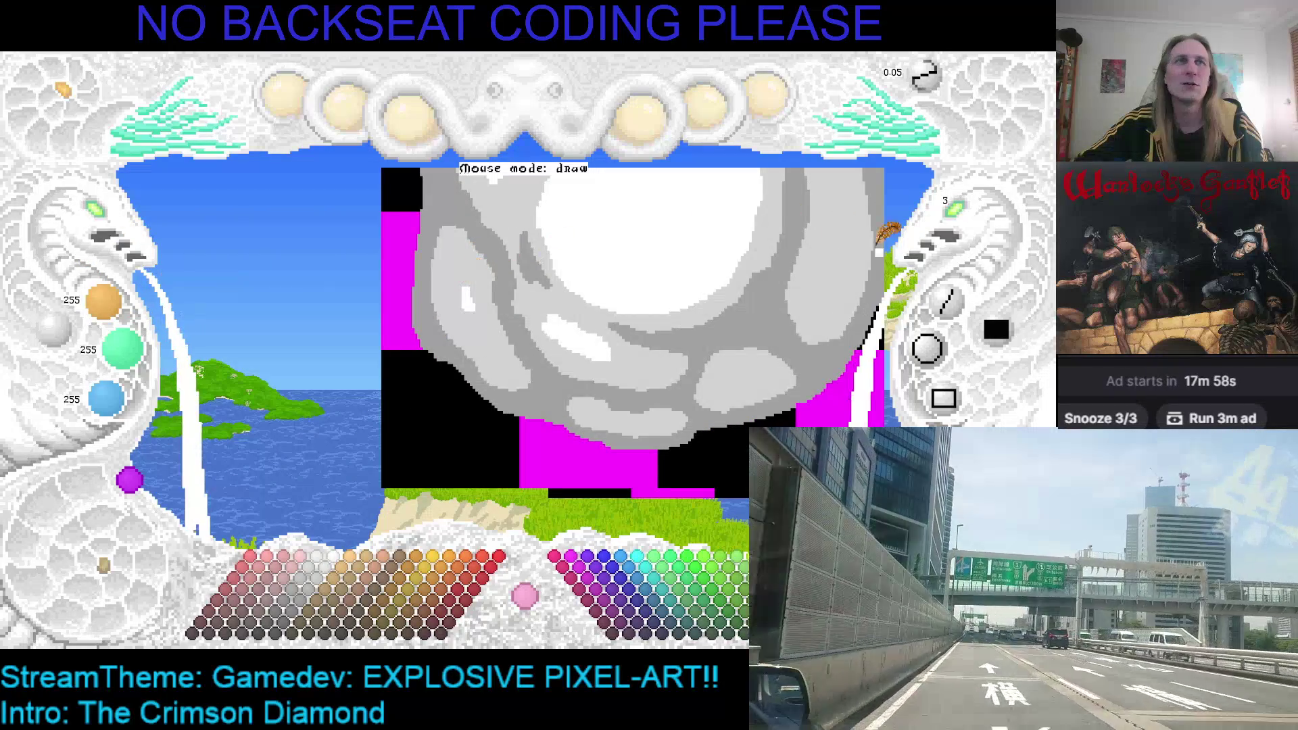
scroll(958, 229, down, 1)
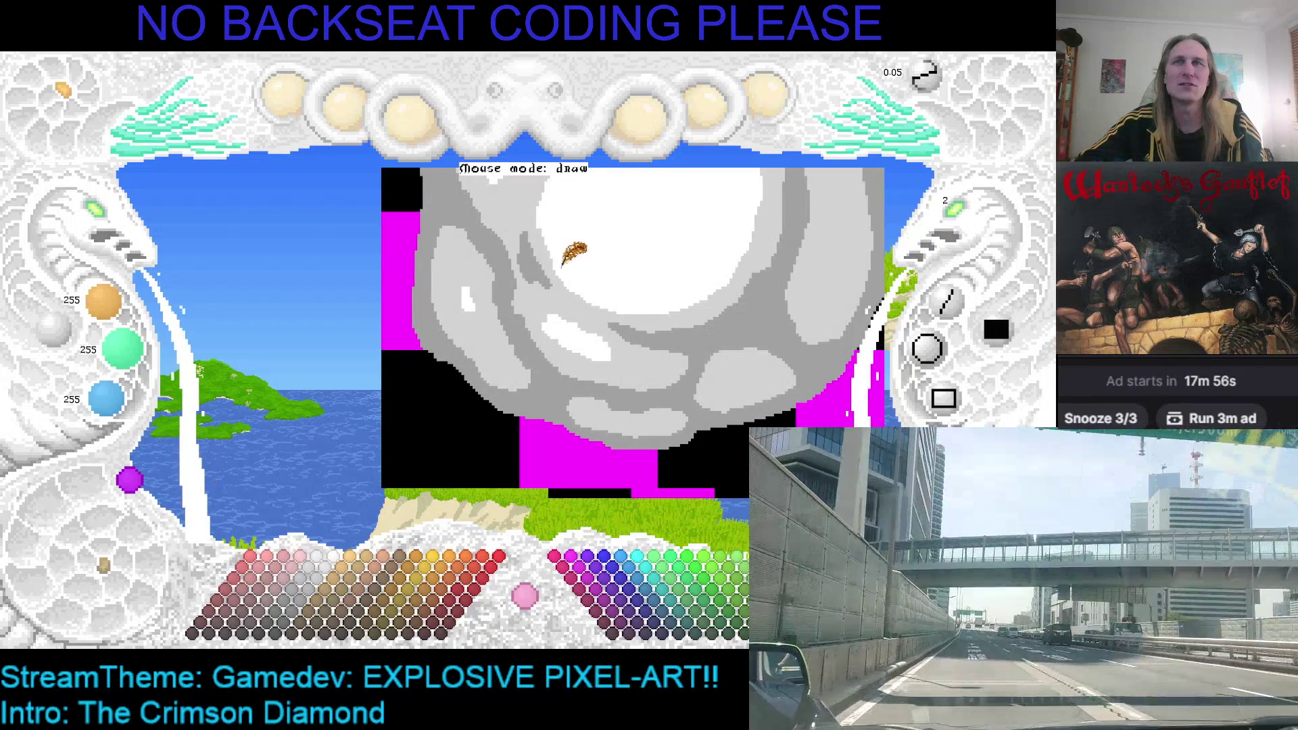
mouse_move(459, 273)
mouse_down()
mouse_move(488, 346)
mouse_move(462, 265)
mouse_move(458, 279)
mouse_up()
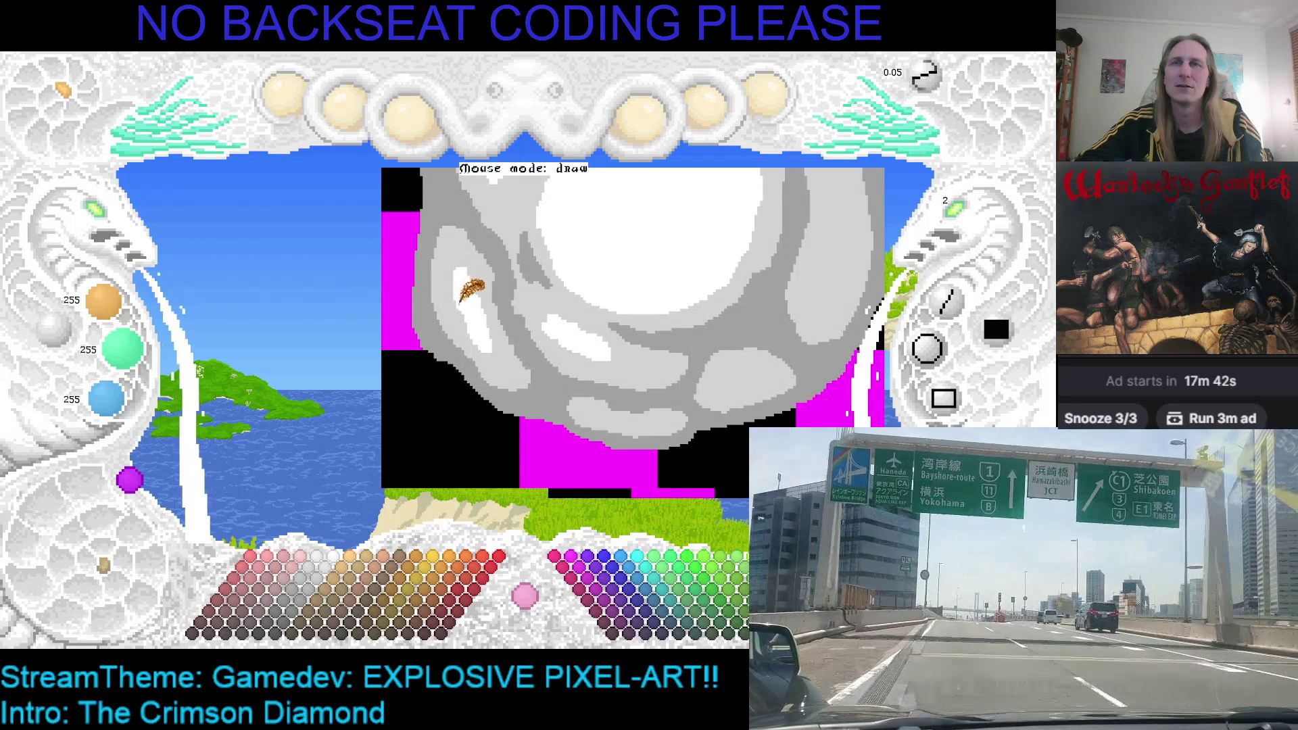
drag(621, 296, 539, 304)
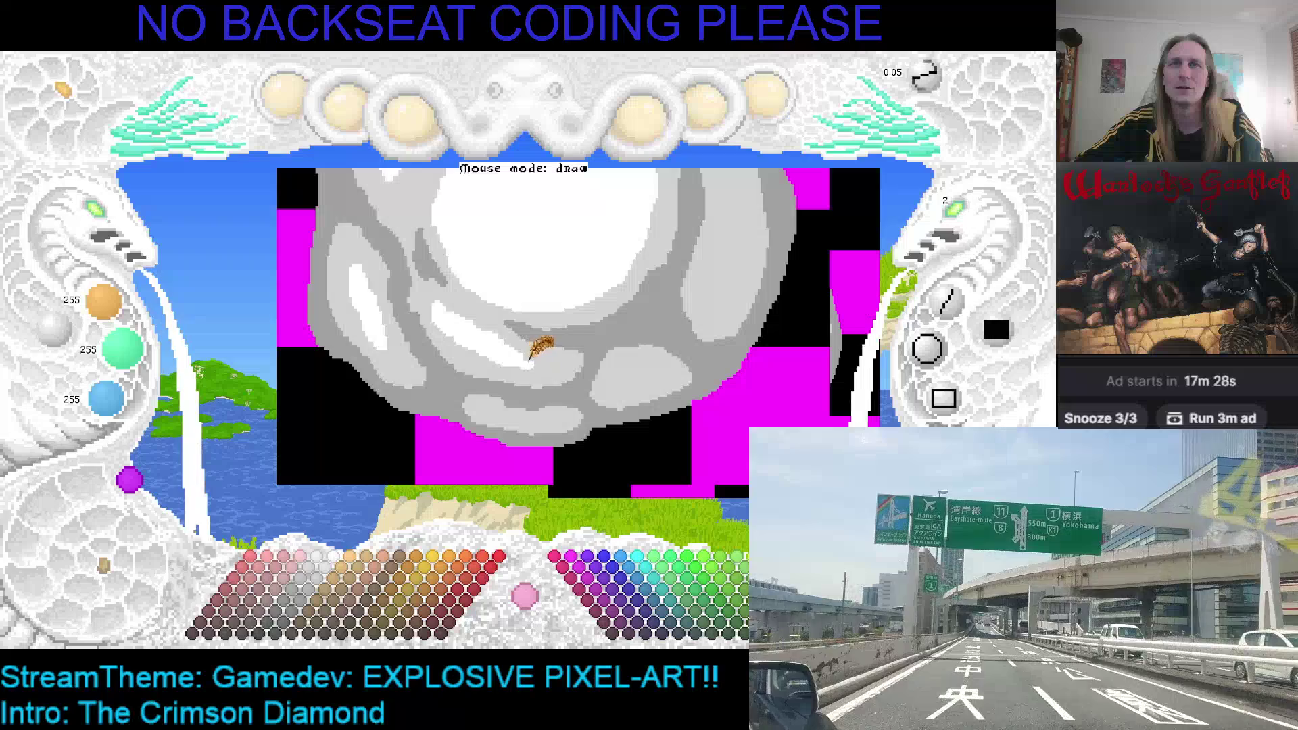
key(ctrl+s)
scroll(504, 348, up, 1)
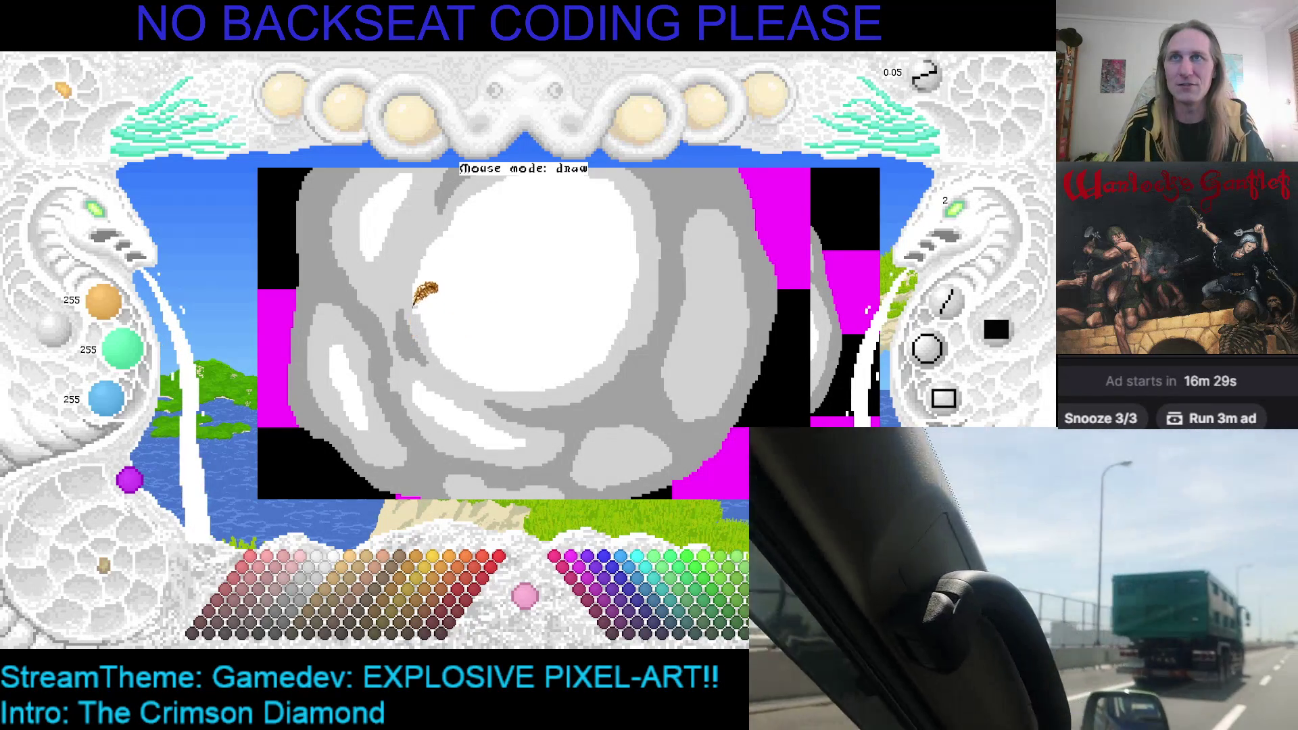
Pick the cloud's mid grey (159/159/159) and pan the view to lower the cloud.
right_click(414, 269)
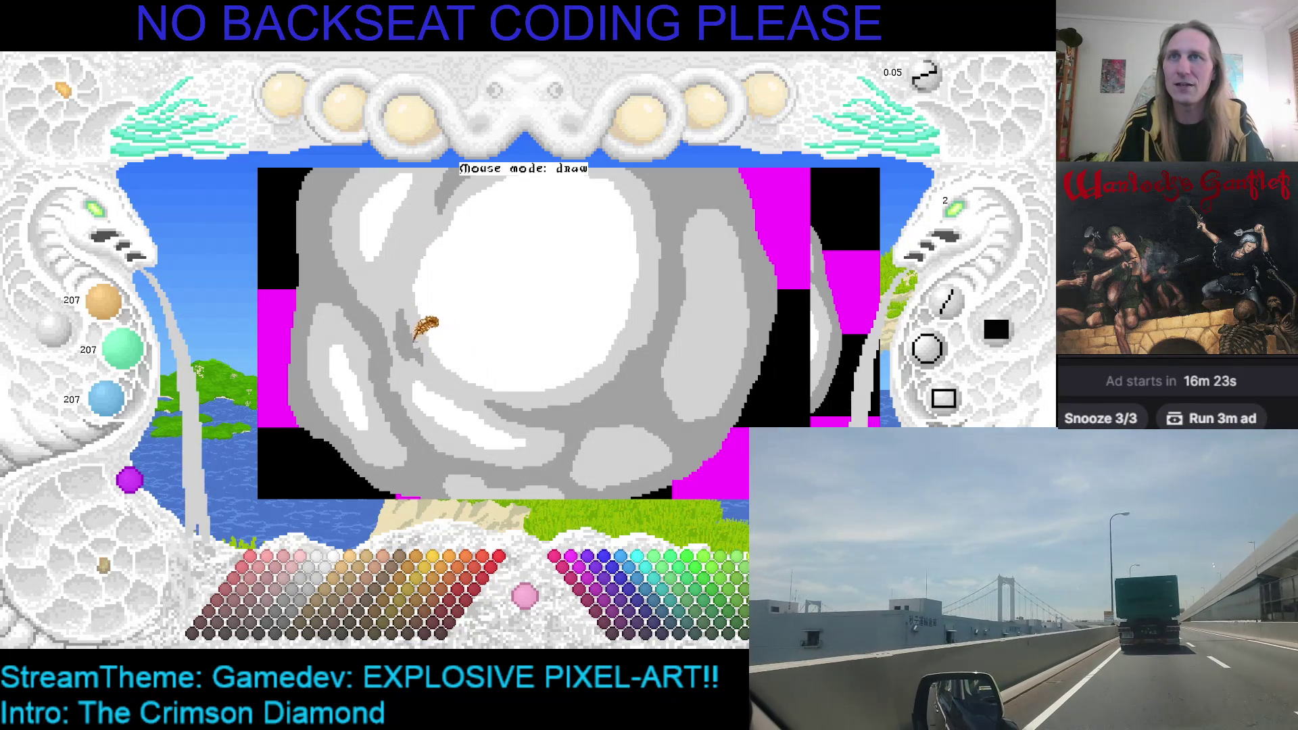
right_click(408, 348)
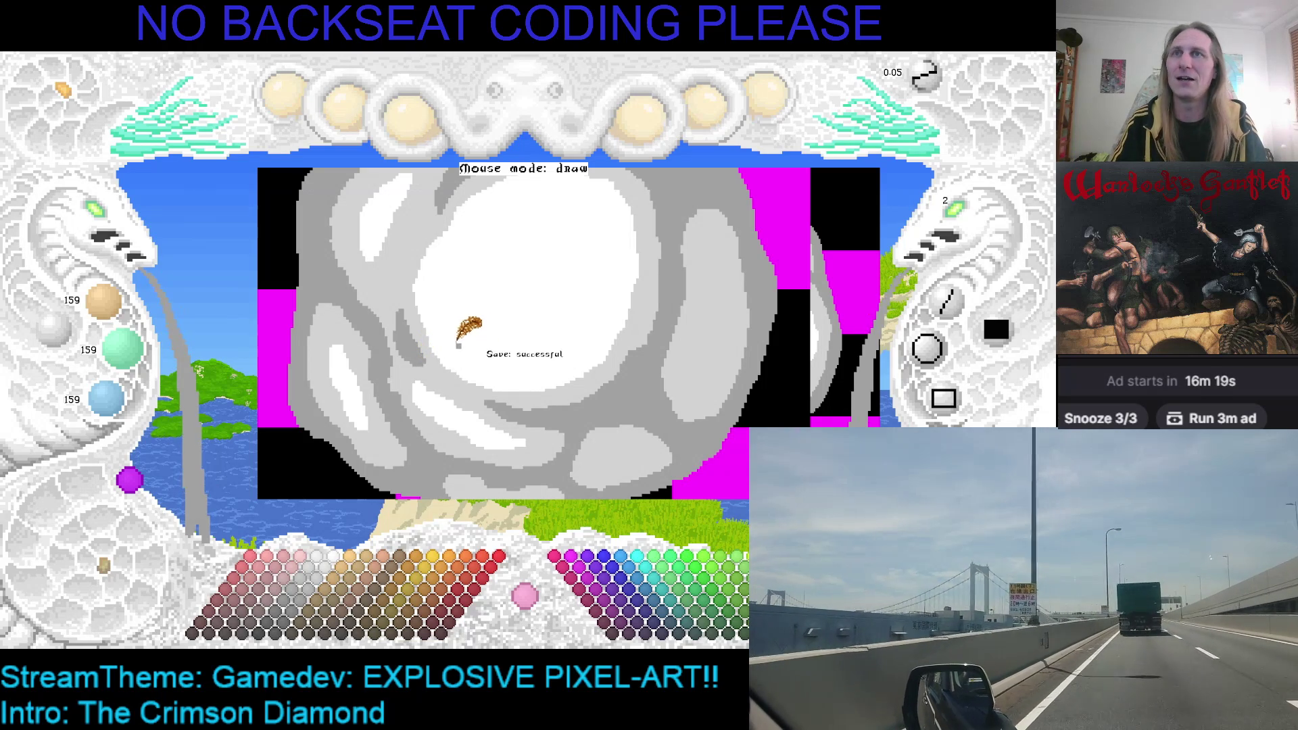
key(Right)
key(Down)
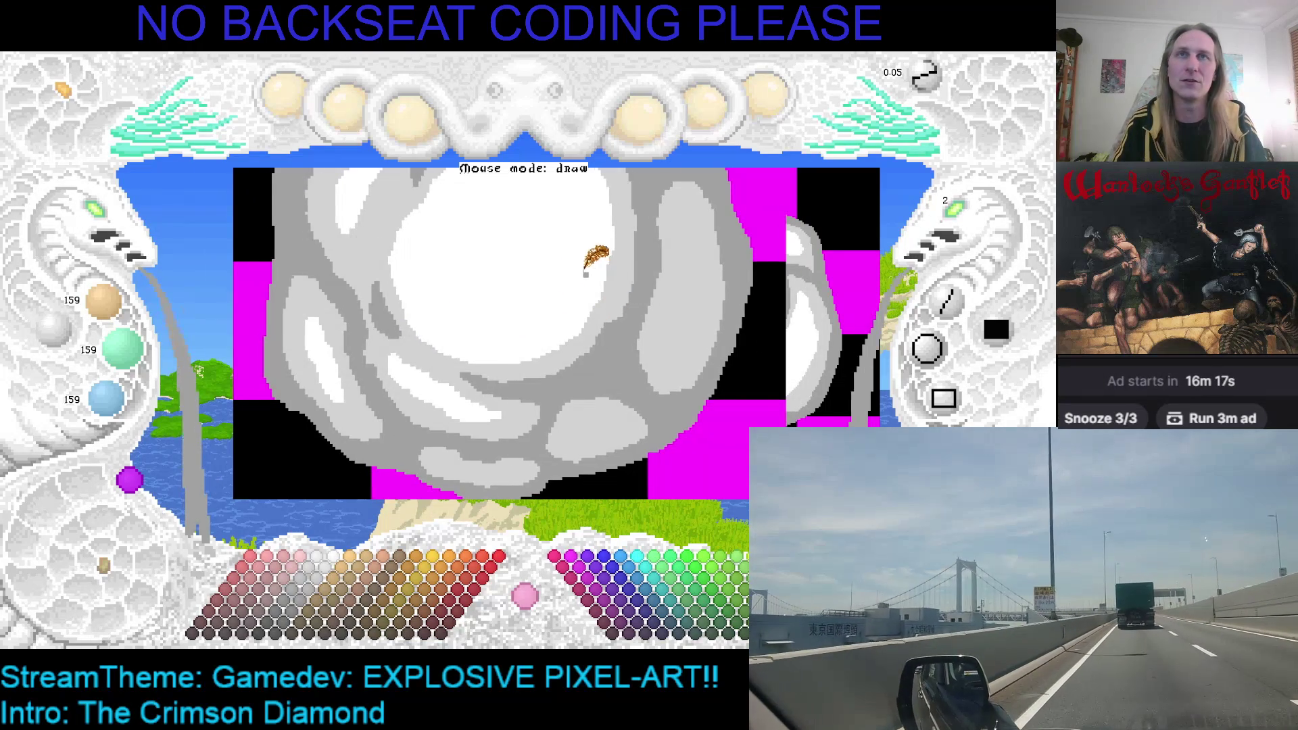
key(Up)
key(Right)
key(Up)
key(Left)
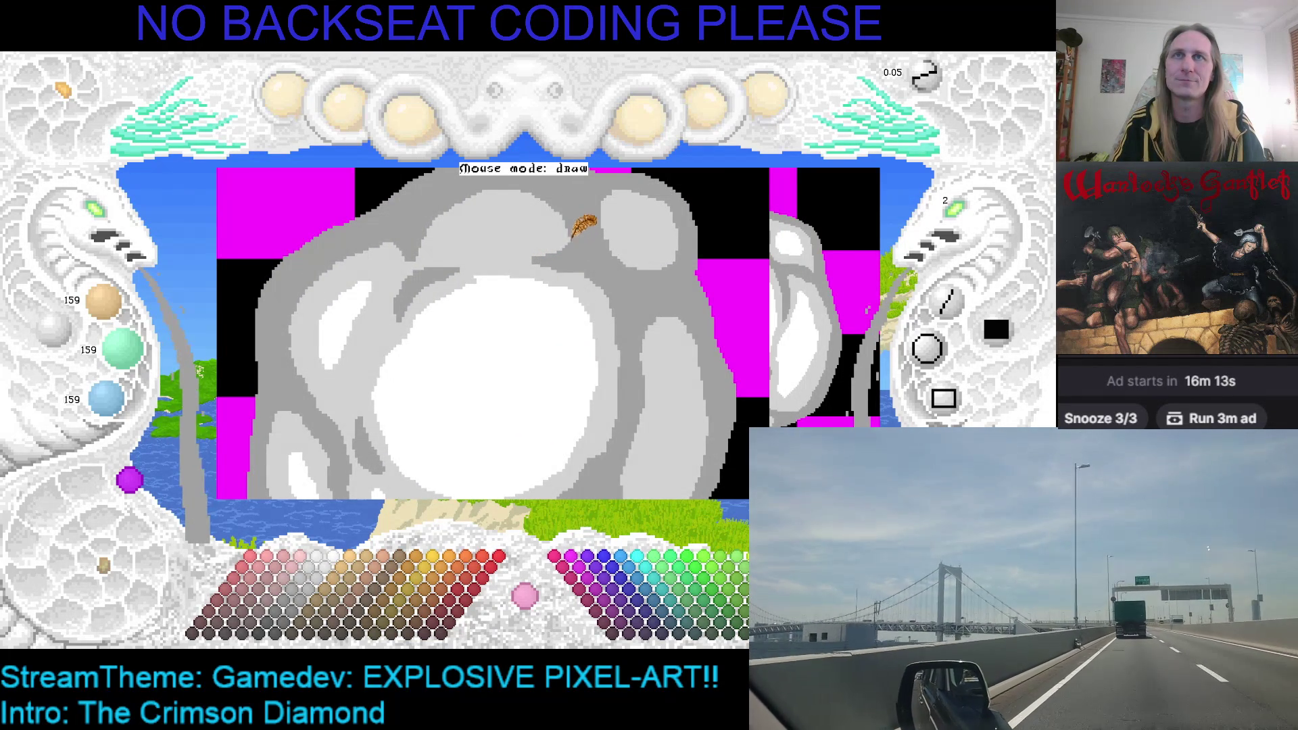
Save the sprite and paint a short white highlight on the cloud's upper grey lobe.
key(ctrl+s)
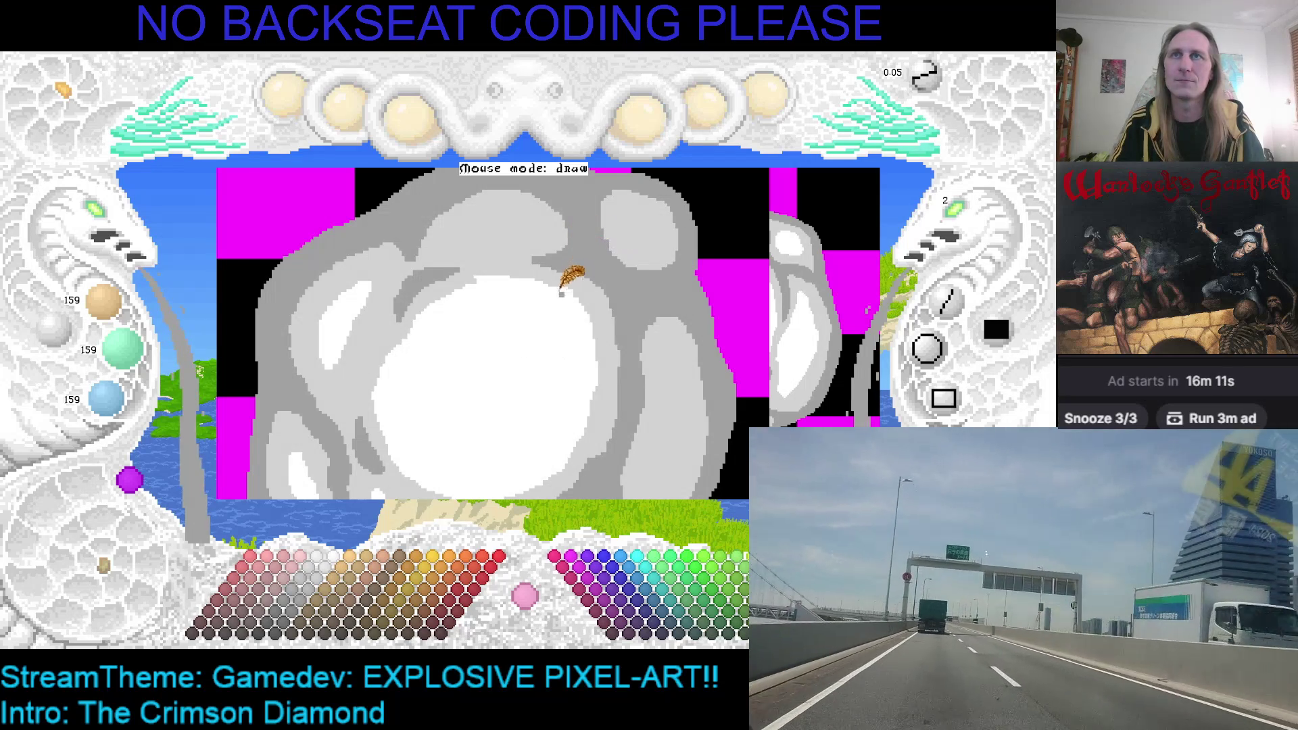
right_click(493, 284)
mouse_move(466, 234)
mouse_down()
mouse_move(524, 229)
mouse_move(468, 238)
mouse_move(521, 242)
mouse_move(473, 241)
mouse_up()
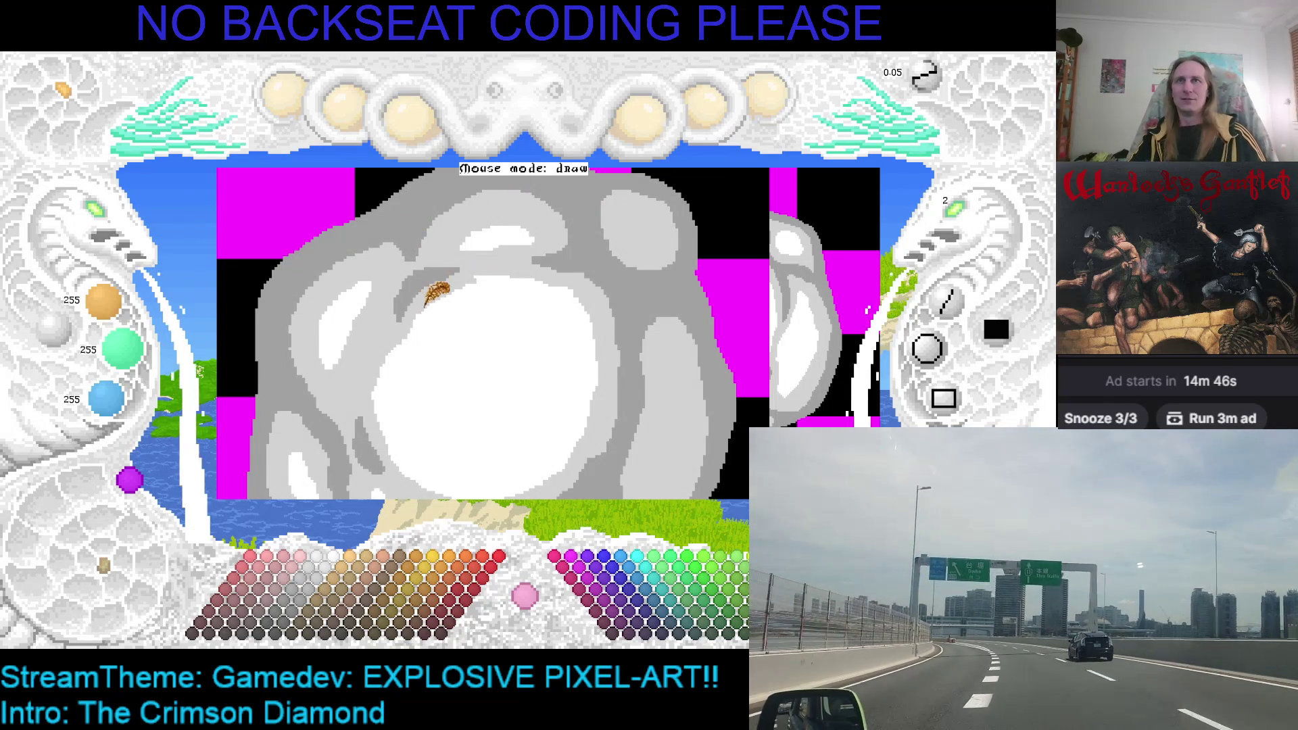
Sample the light grey, then take white back from the cloud as the drawing colour.
scroll(494, 250, up, 1)
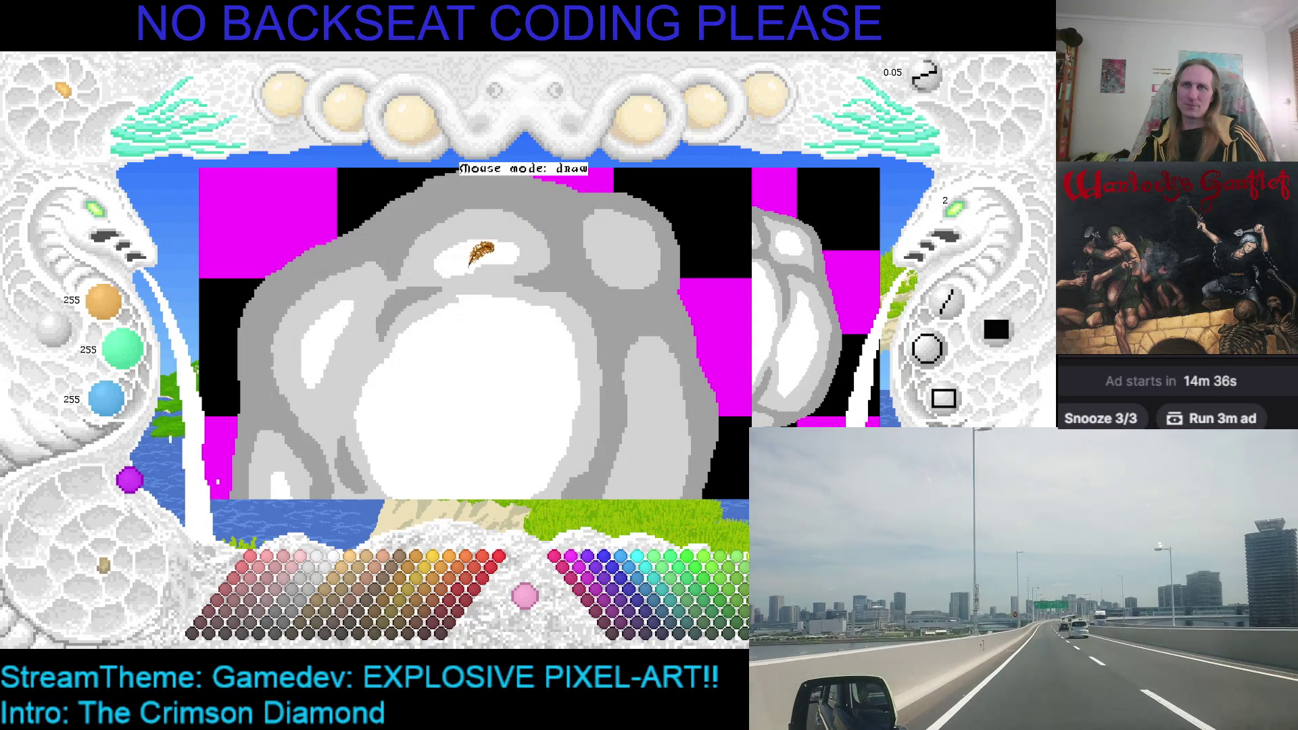
right_click(436, 269)
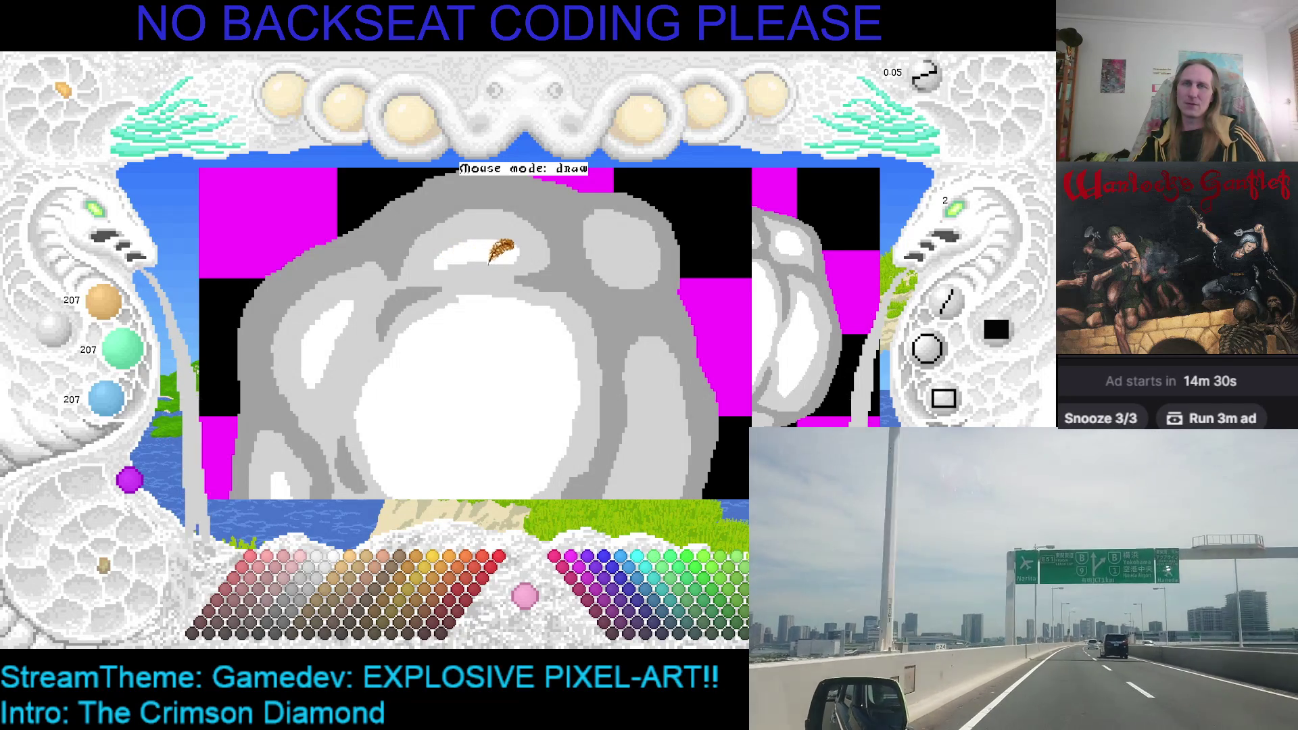
right_click(476, 258)
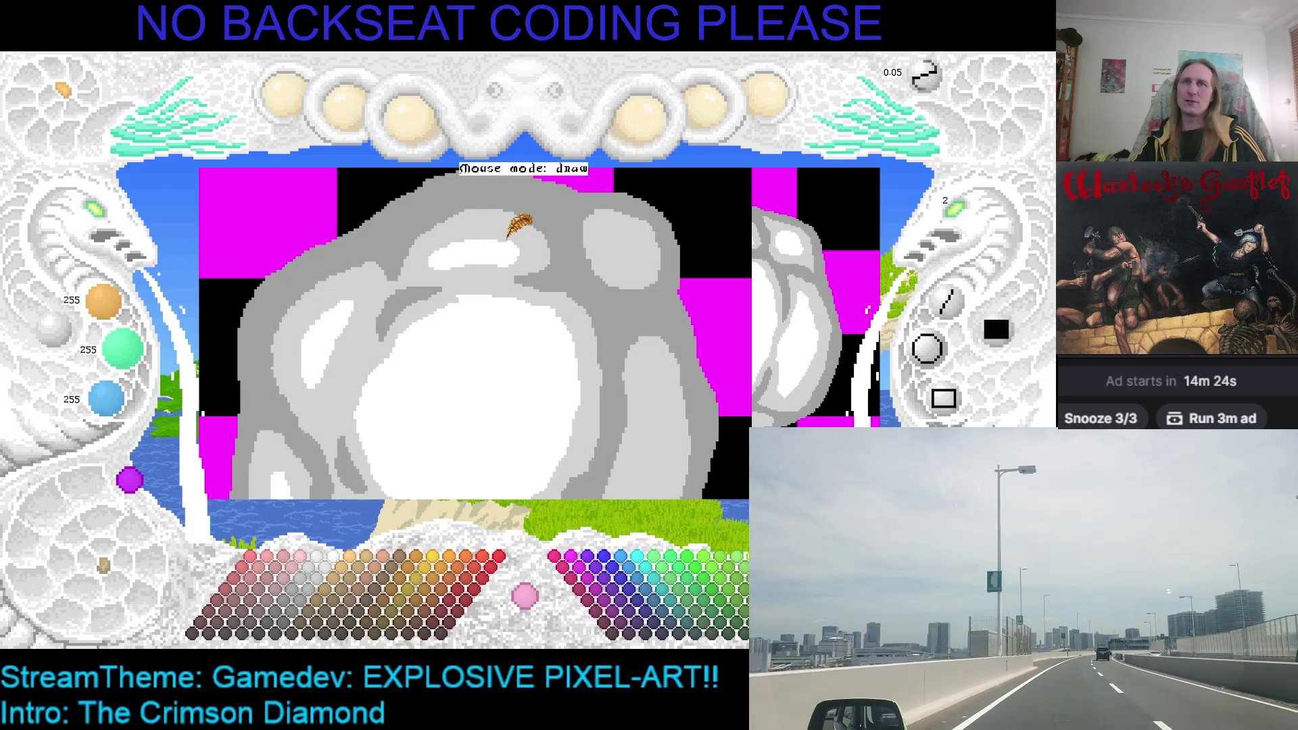
scroll(473, 250, down, 2)
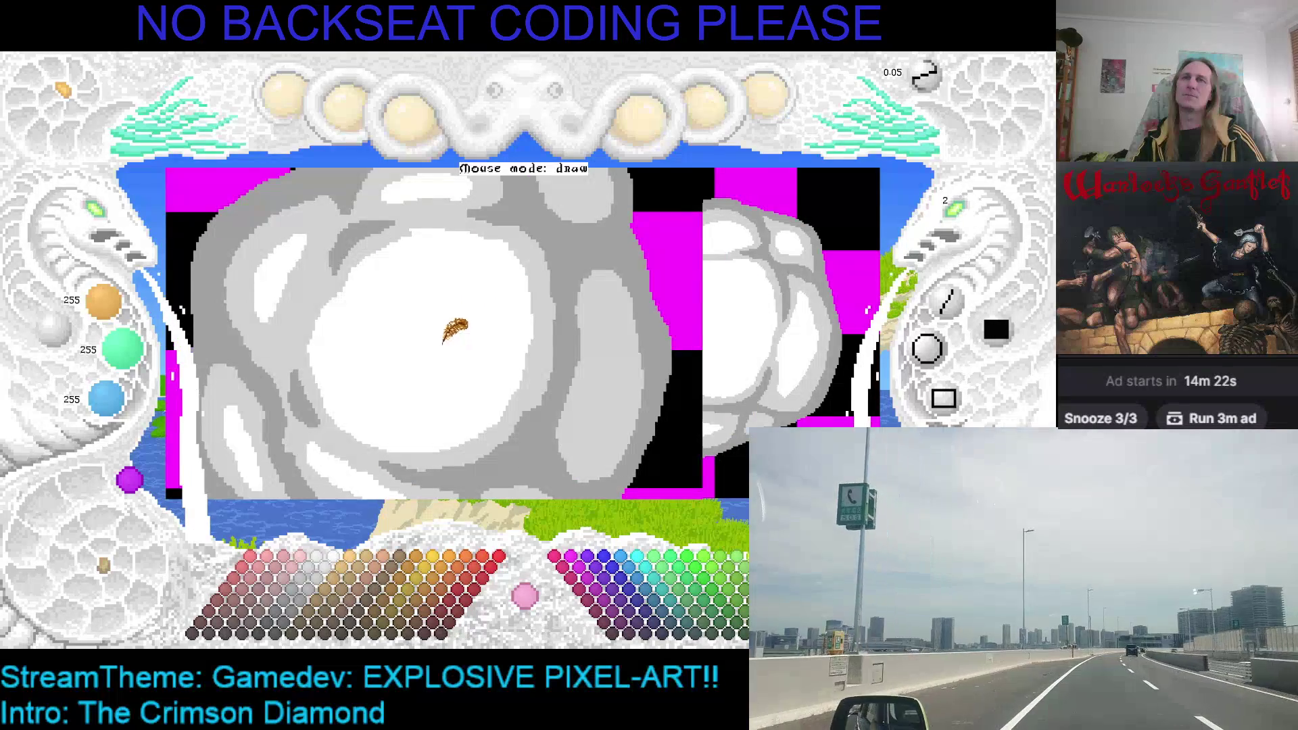
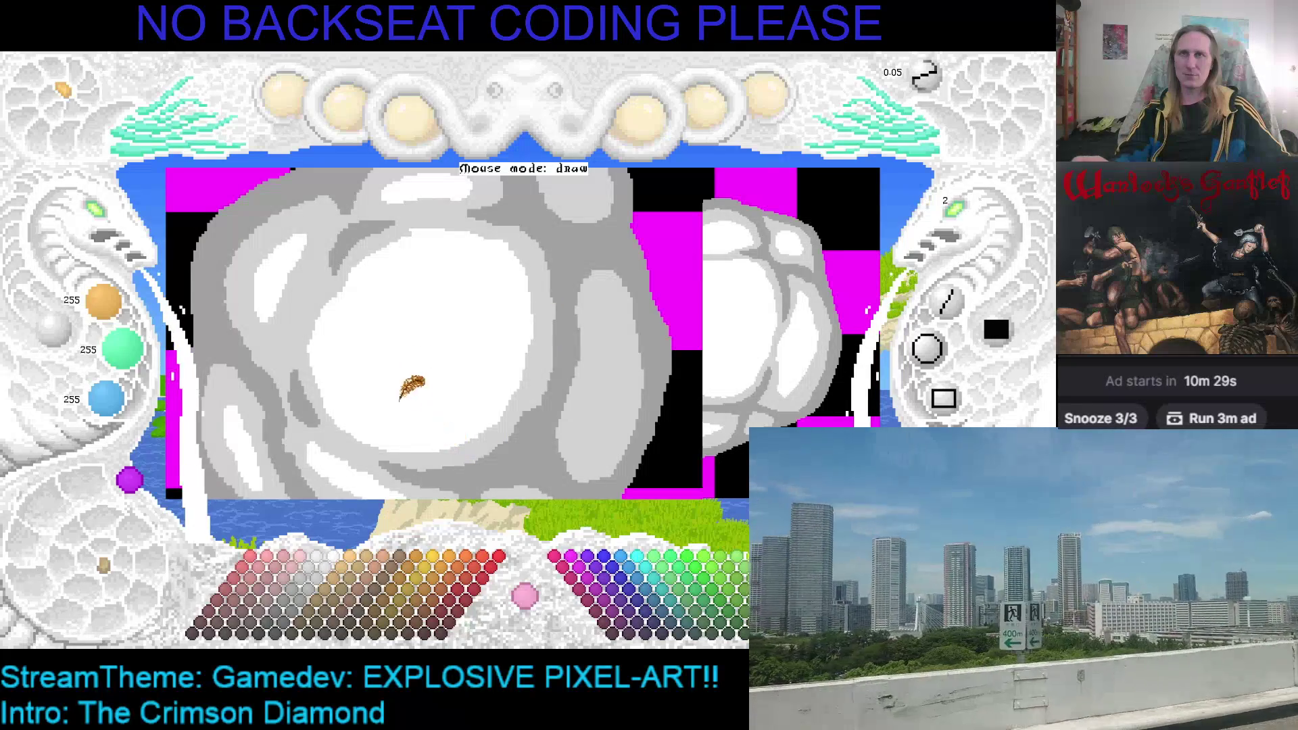
Paint grey over the stray white highlight streak on the left smoke puff.
mouse_move(595, 372)
mouse_down()
mouse_move(448, 298)
mouse_move(478, 270)
mouse_move(476, 341)
mouse_move(468, 277)
mouse_up()
mouse_move(481, 277)
mouse_down()
mouse_move(473, 348)
mouse_move(475, 274)
mouse_up()
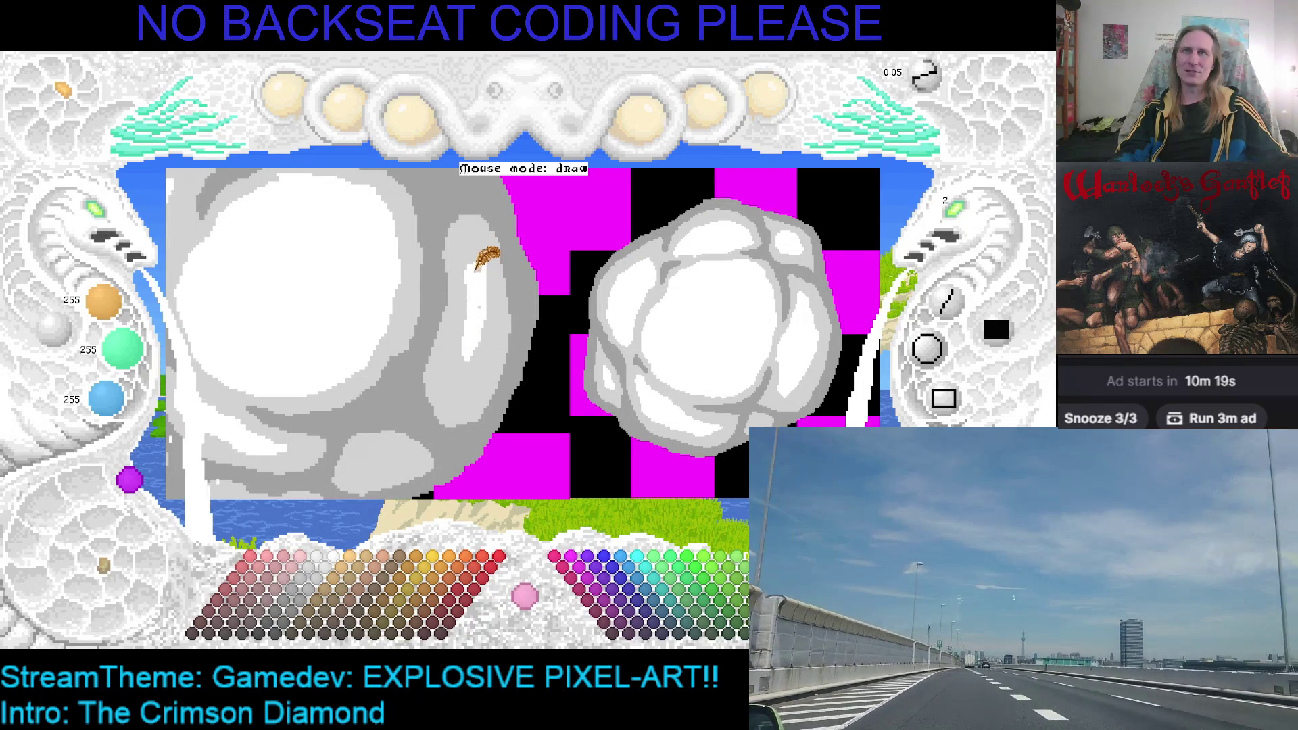
right_click(497, 233)
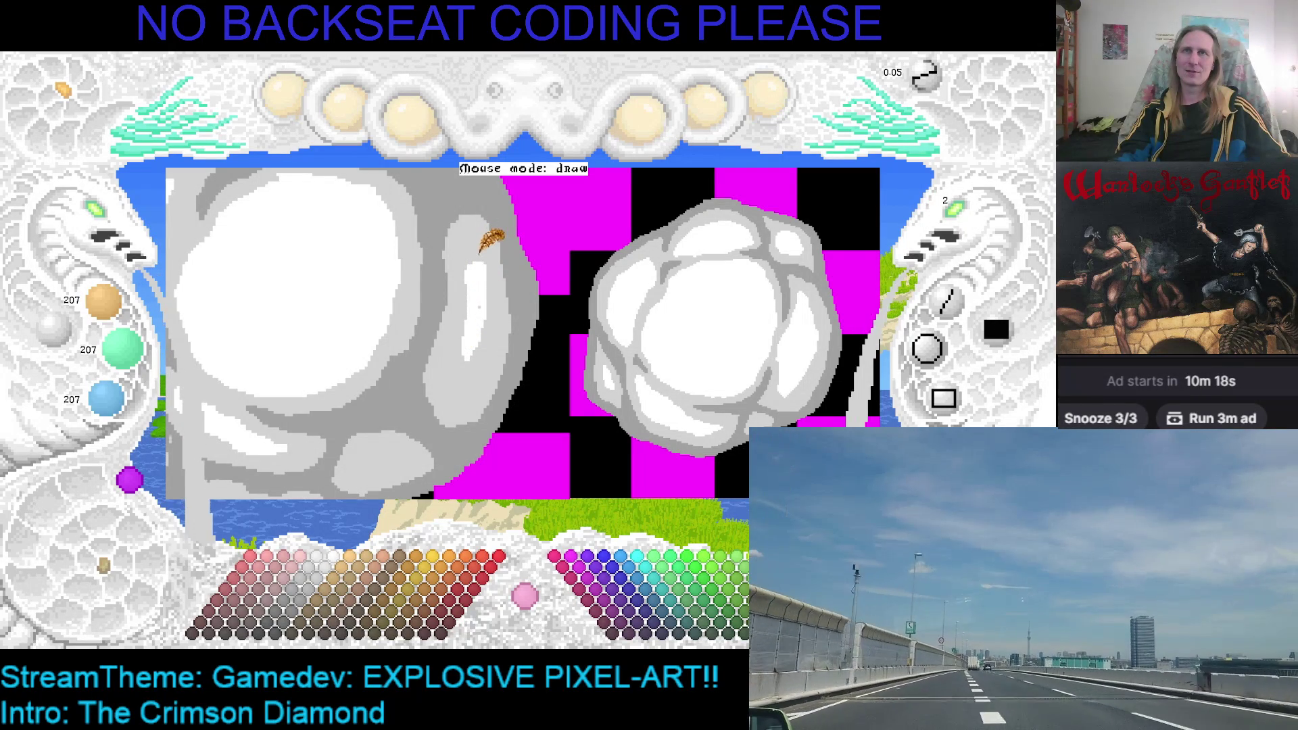
right_click(482, 294)
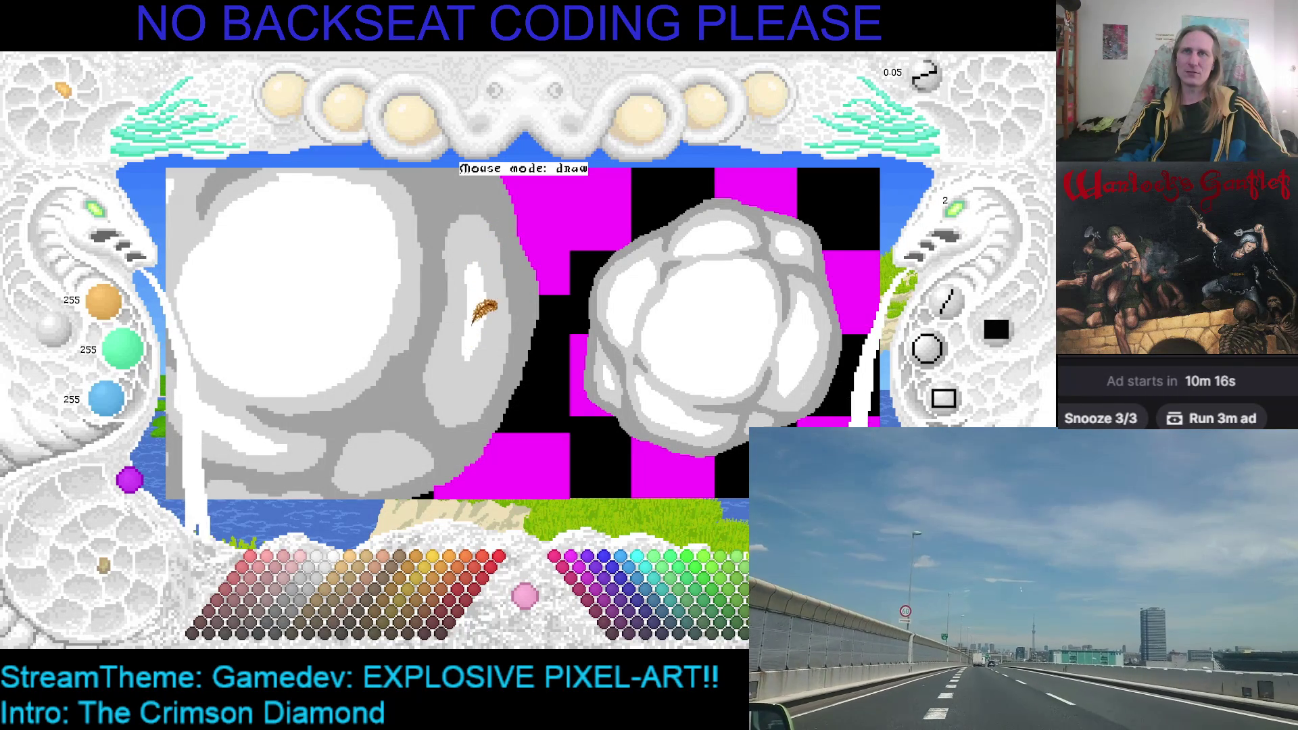
Zoom out to see both puffs whole, then zoom in close on the left puff.
key(Right)
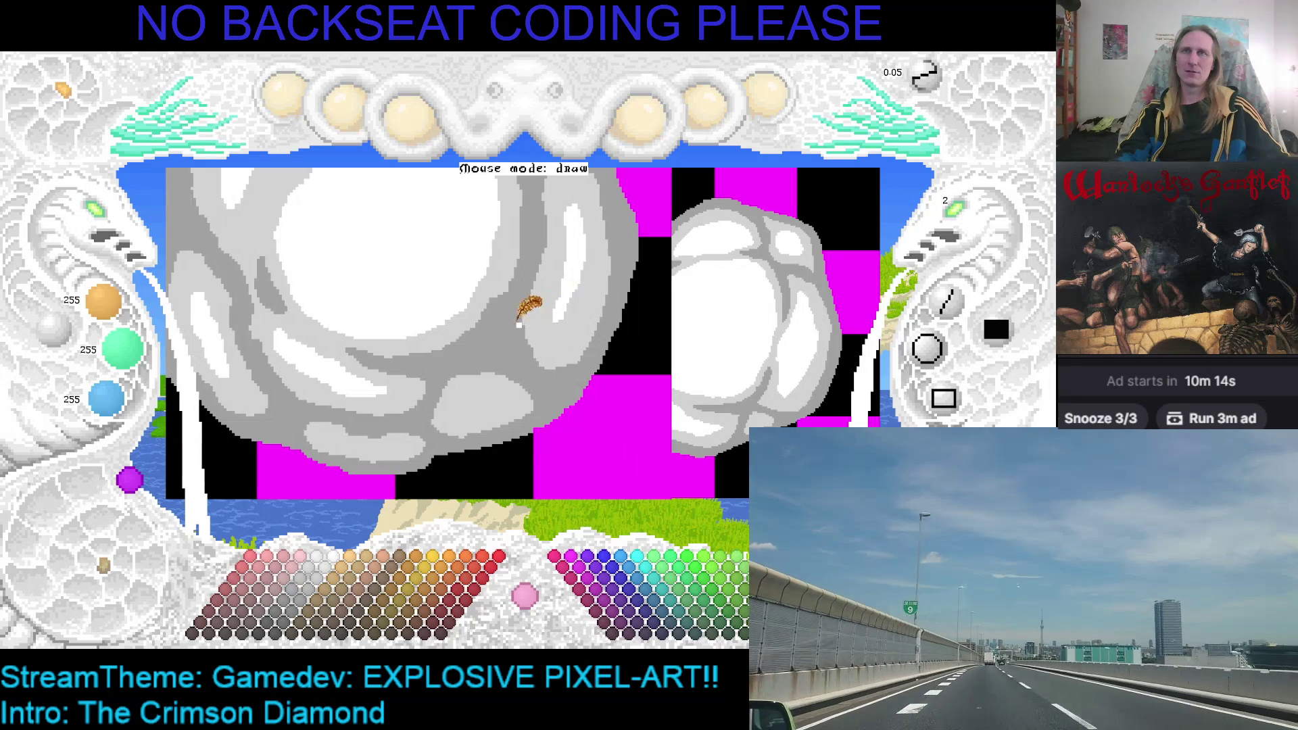
click(107, 223)
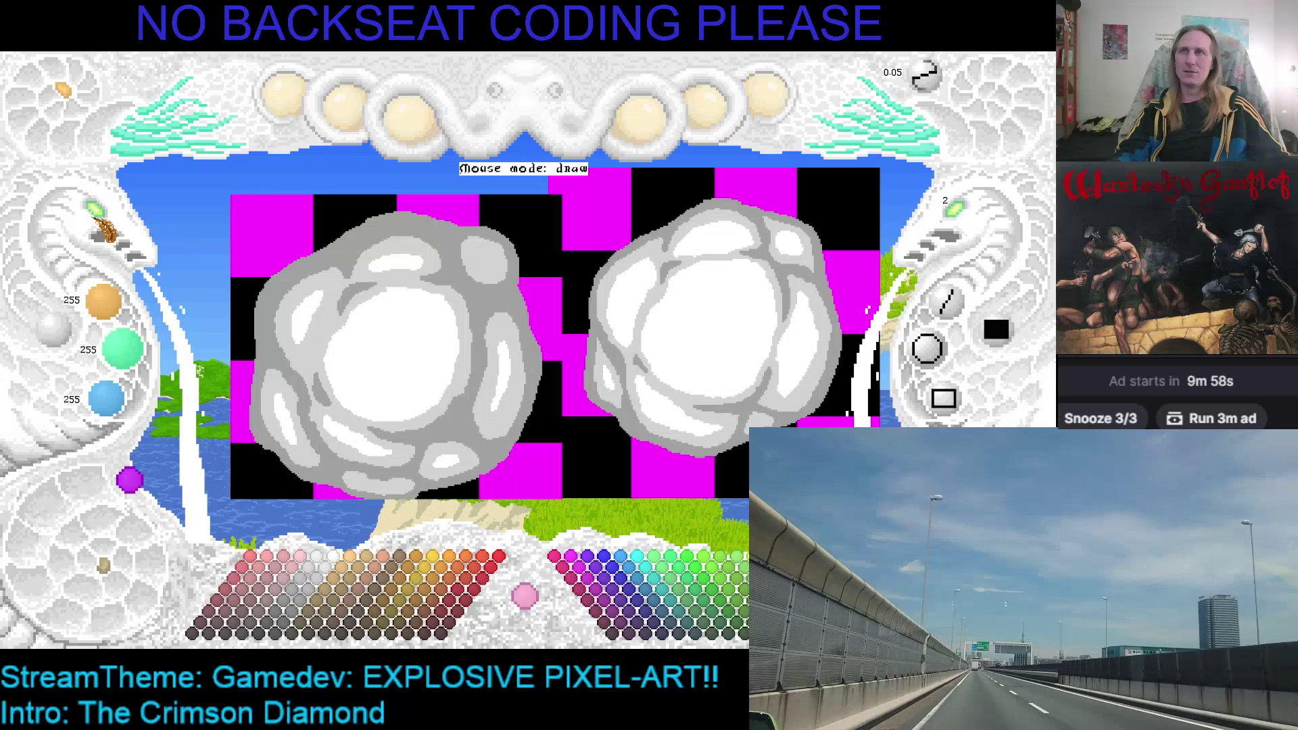
drag(104, 229, 500, 240)
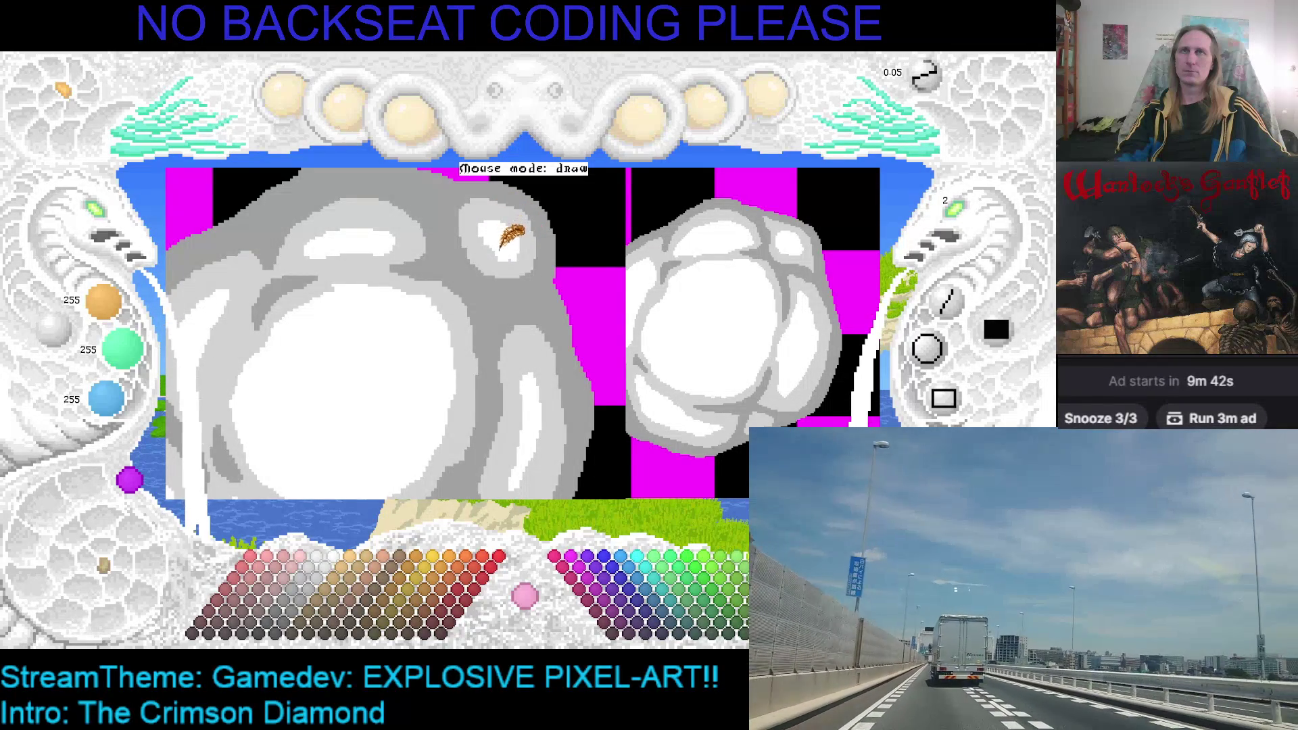
Sample light grey (207), then the darker 159 grey from the left puff as the painting colour.
right_click(493, 263)
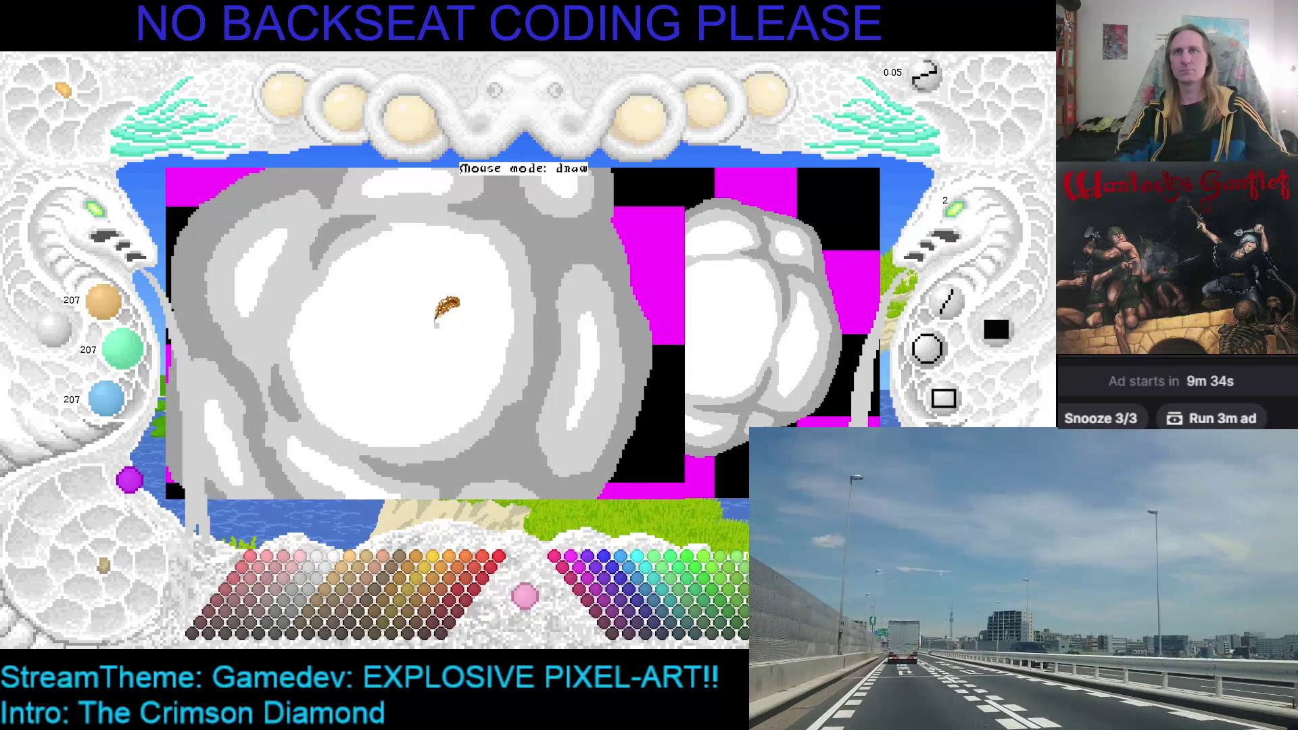
right_click(526, 225)
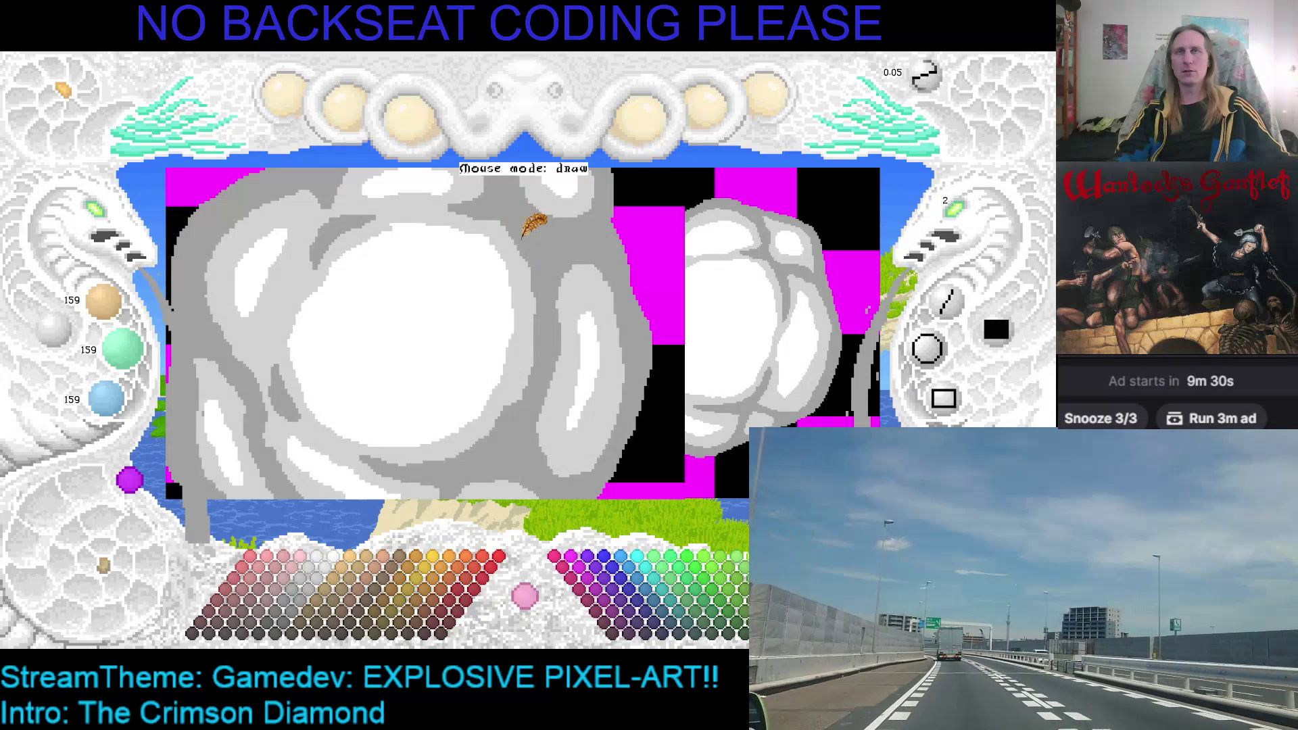
scroll(524, 240, up, 2)
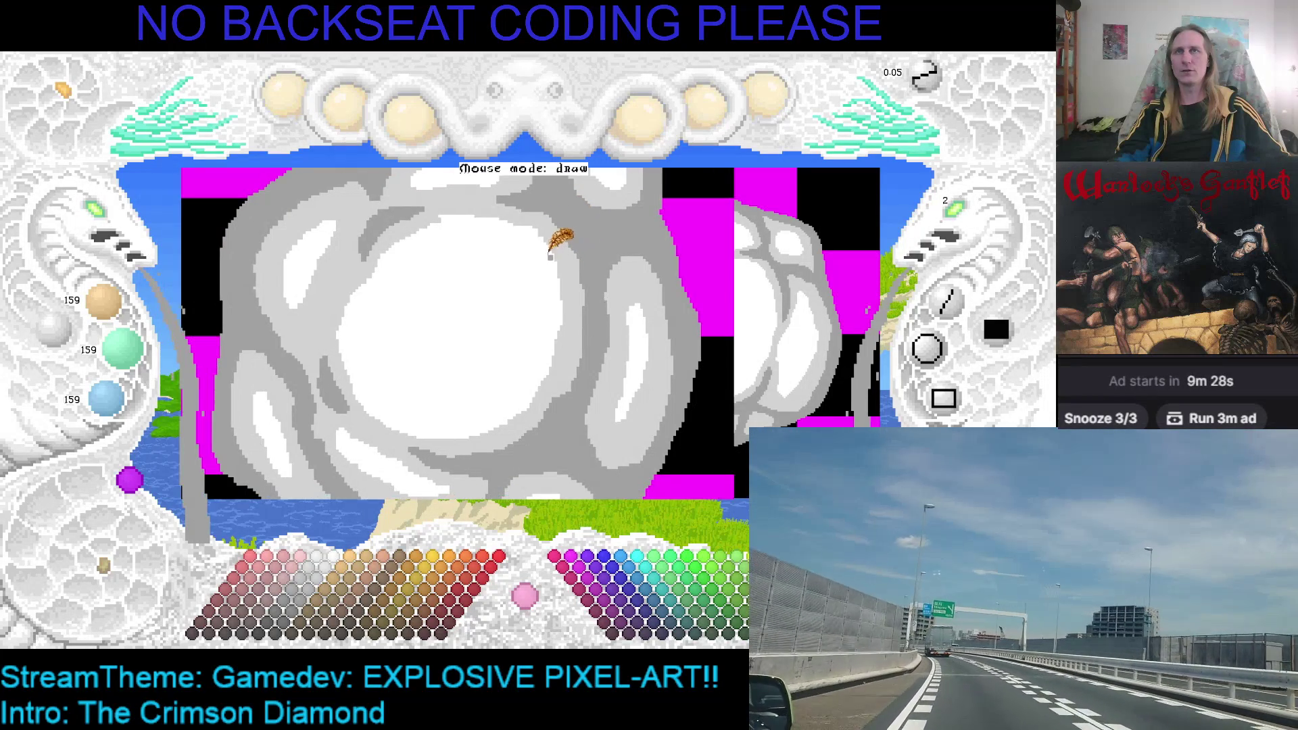
With light grey at brush size 5, paint a curving swirl across the white centre, then set size 3.
right_click(340, 284)
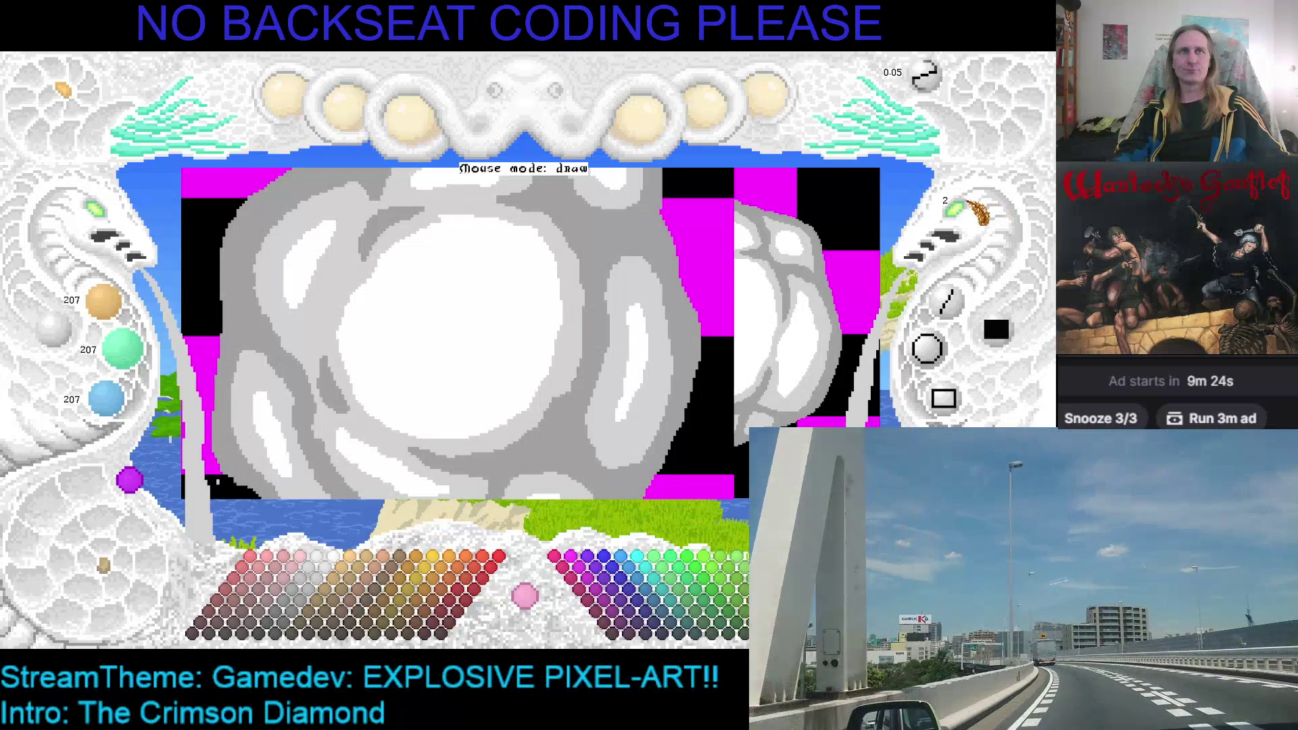
scroll(963, 218, up, 3)
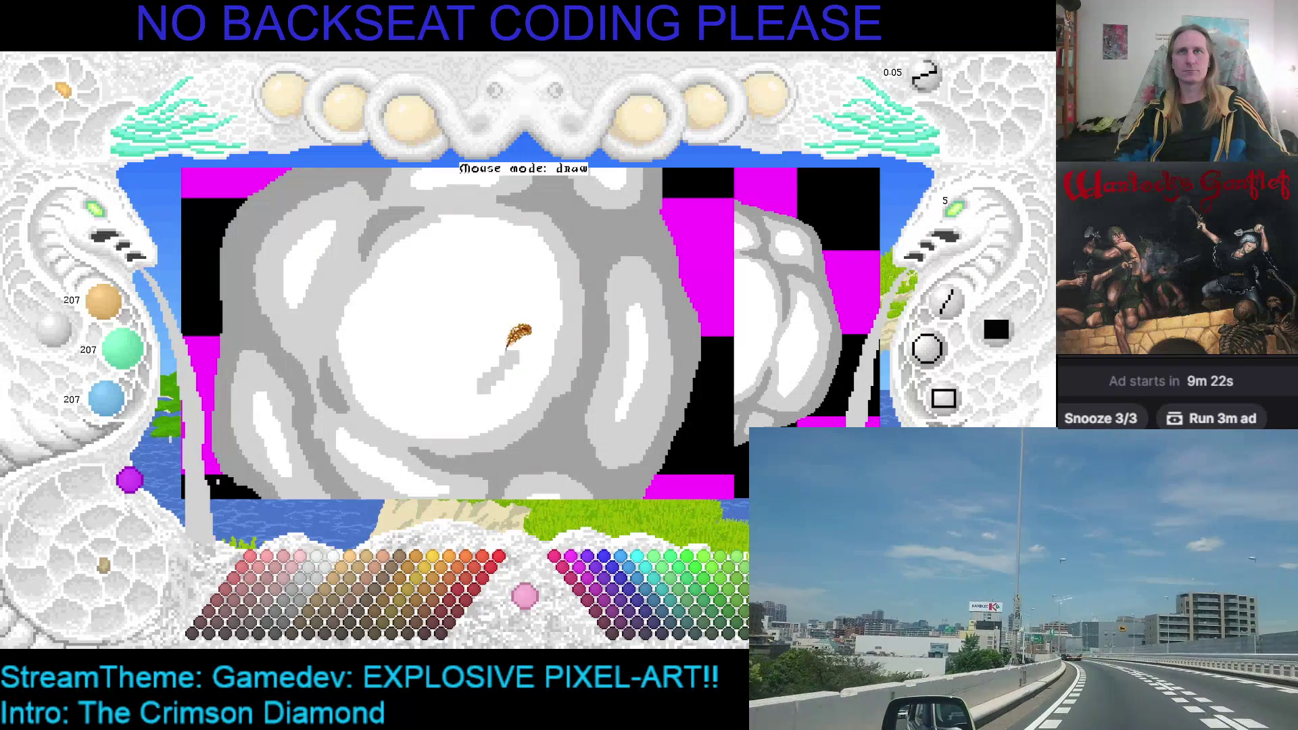
mouse_move(457, 234)
mouse_down()
mouse_move(372, 272)
mouse_move(384, 358)
mouse_move(493, 336)
mouse_move(504, 348)
mouse_move(471, 413)
mouse_move(399, 430)
mouse_move(373, 419)
mouse_up()
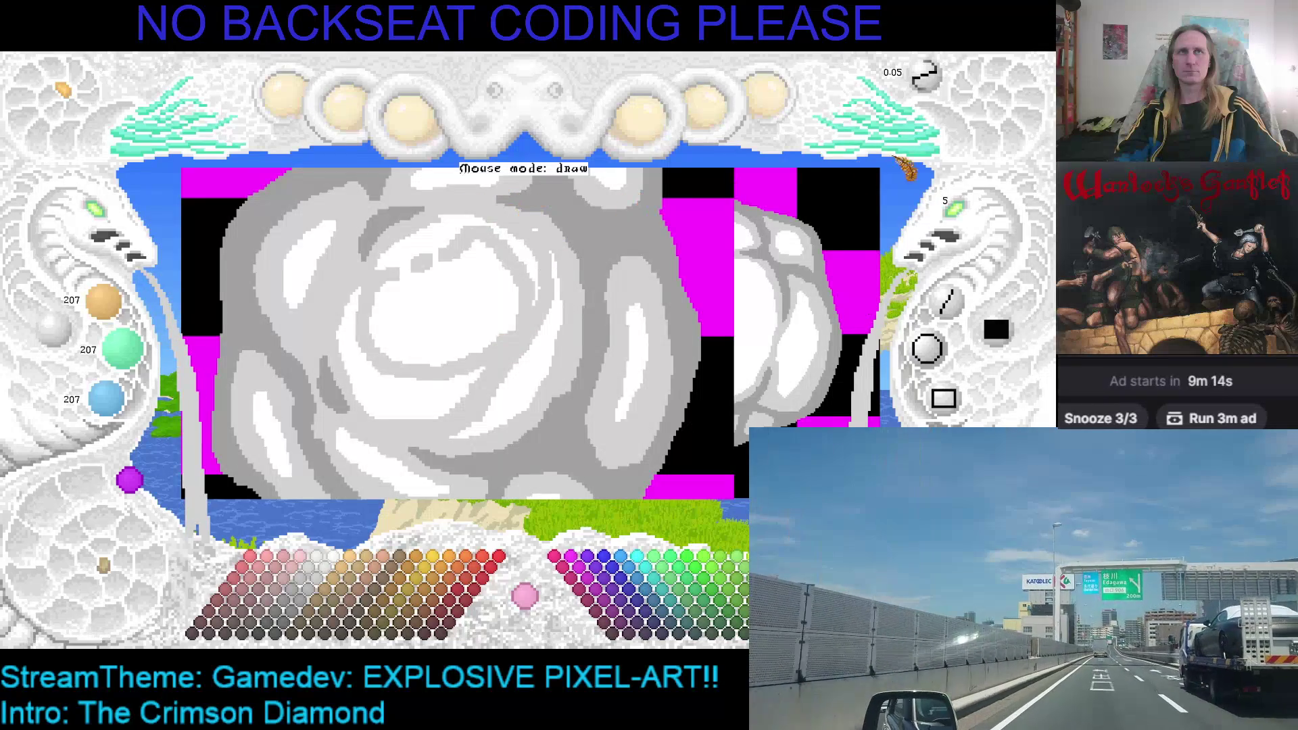
scroll(949, 215, down, 2)
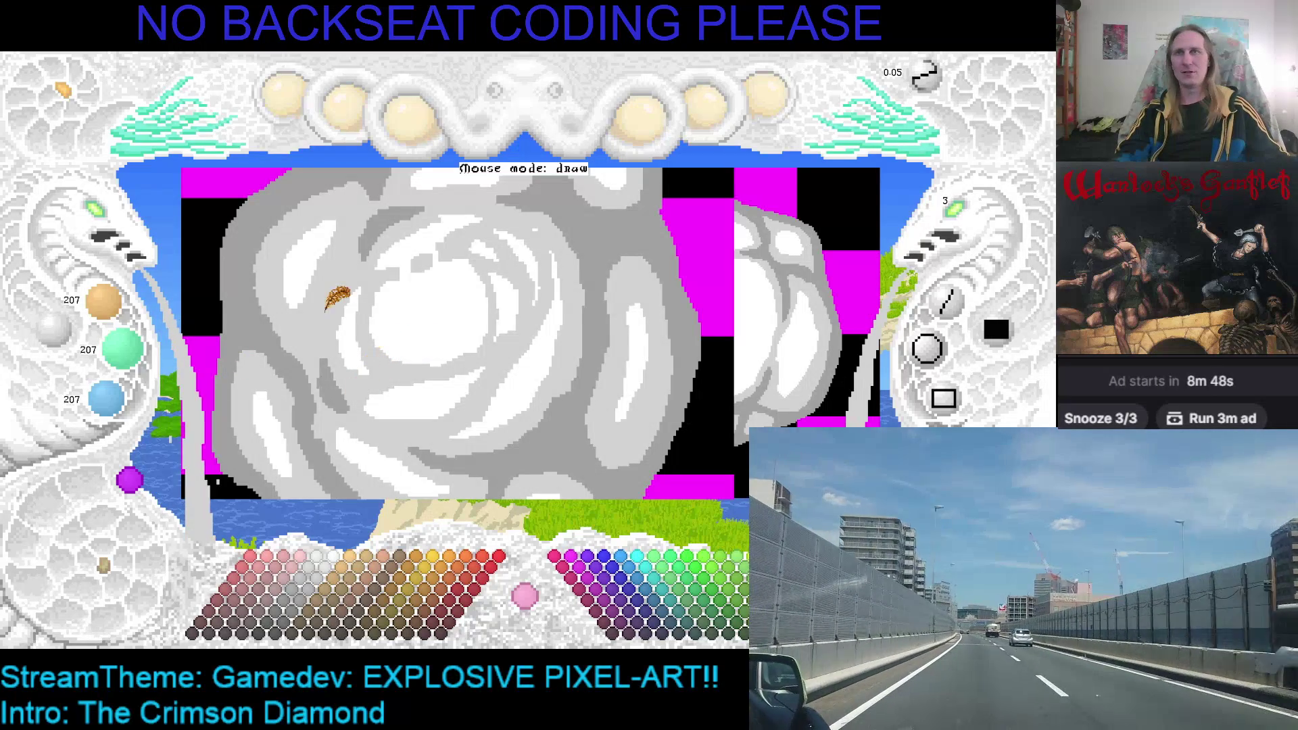
Re-sample white, then light grey, from the cloud and pan across the left puff.
right_click(387, 287)
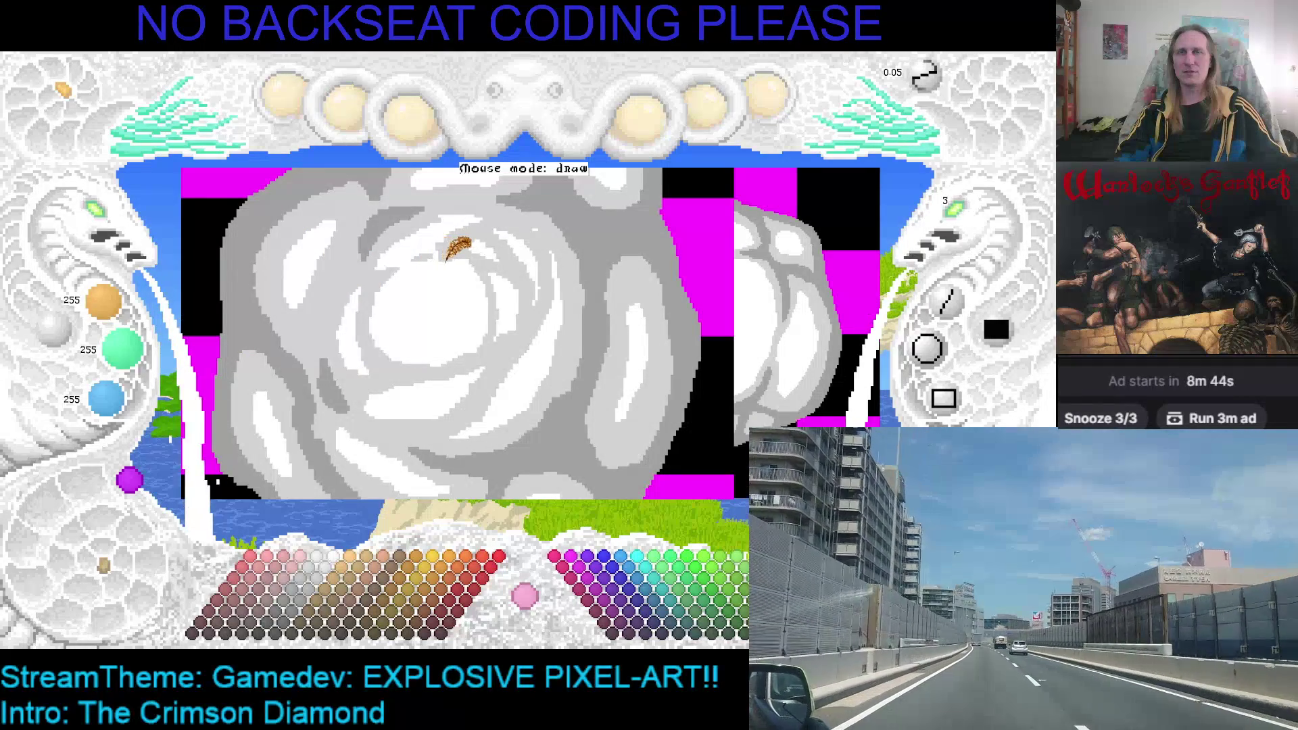
right_click(442, 237)
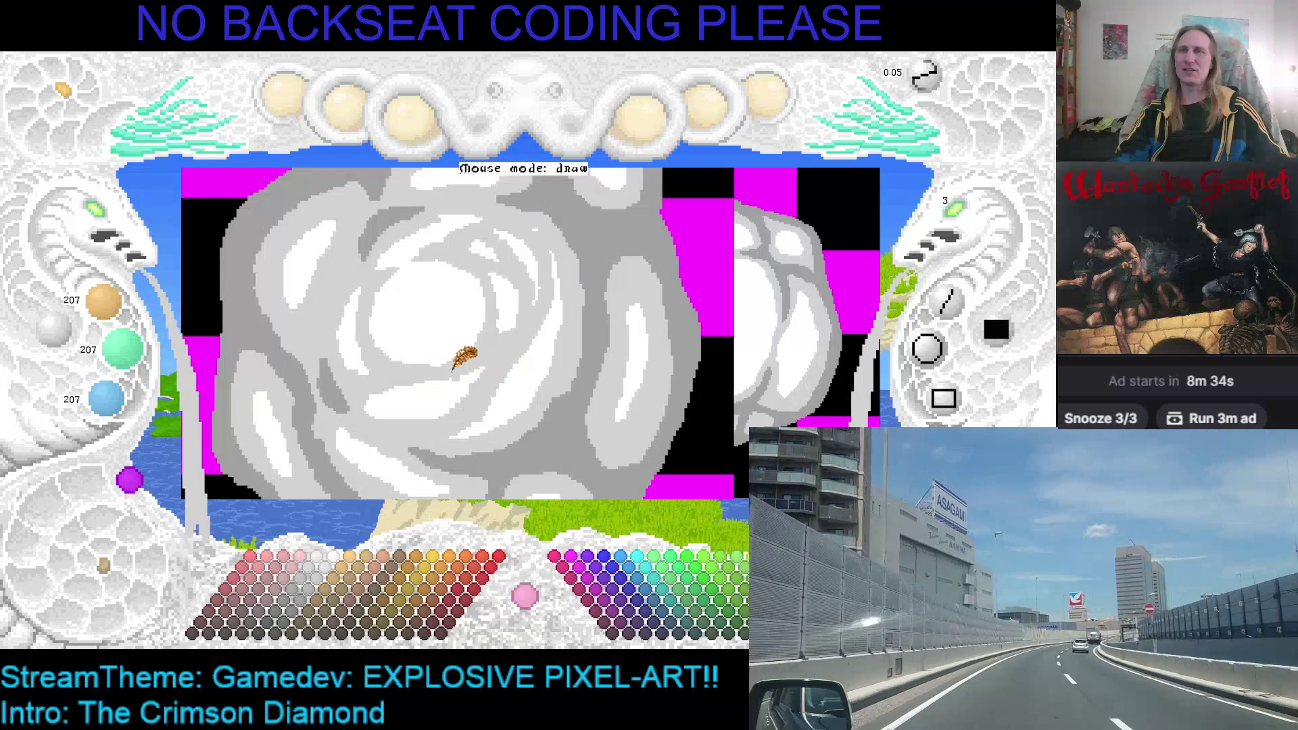
drag(464, 347, 472, 362)
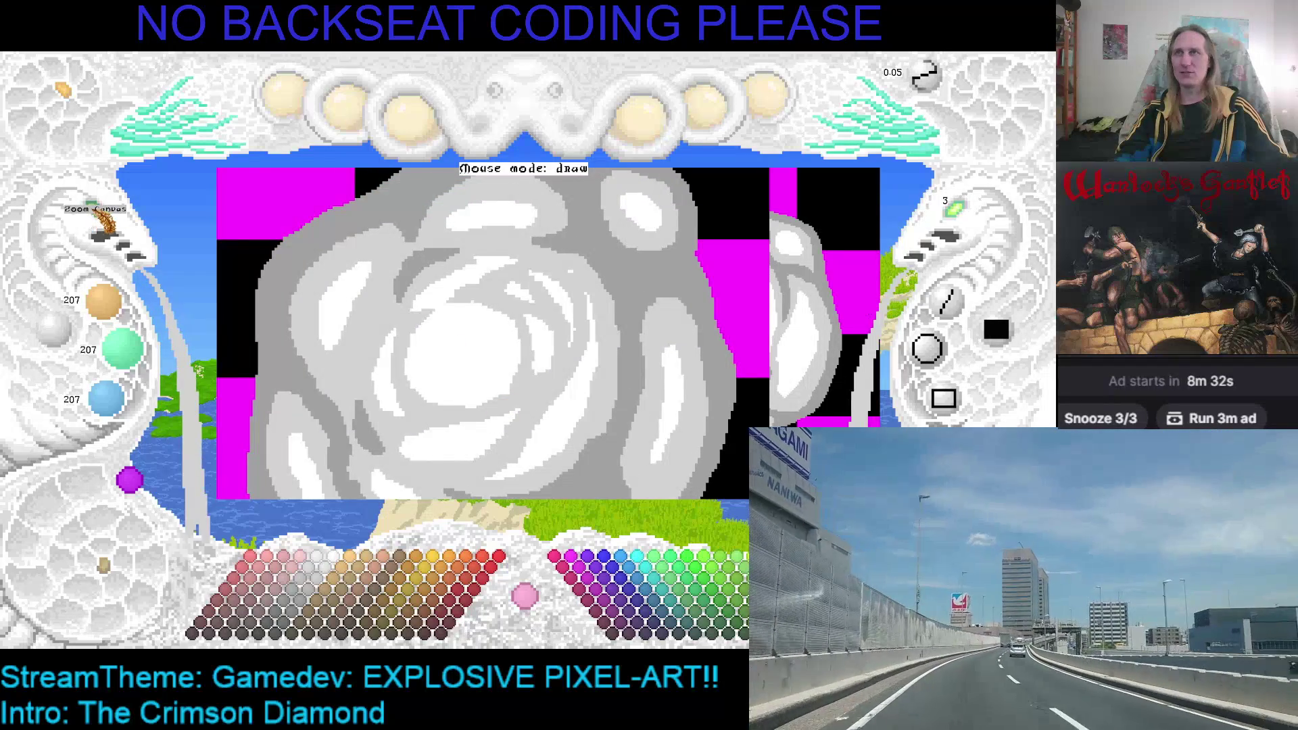
Alternate sampling white and light grey to touch up the centre swirls, reducing brush size to 2.
scroll(102, 210, down, 3)
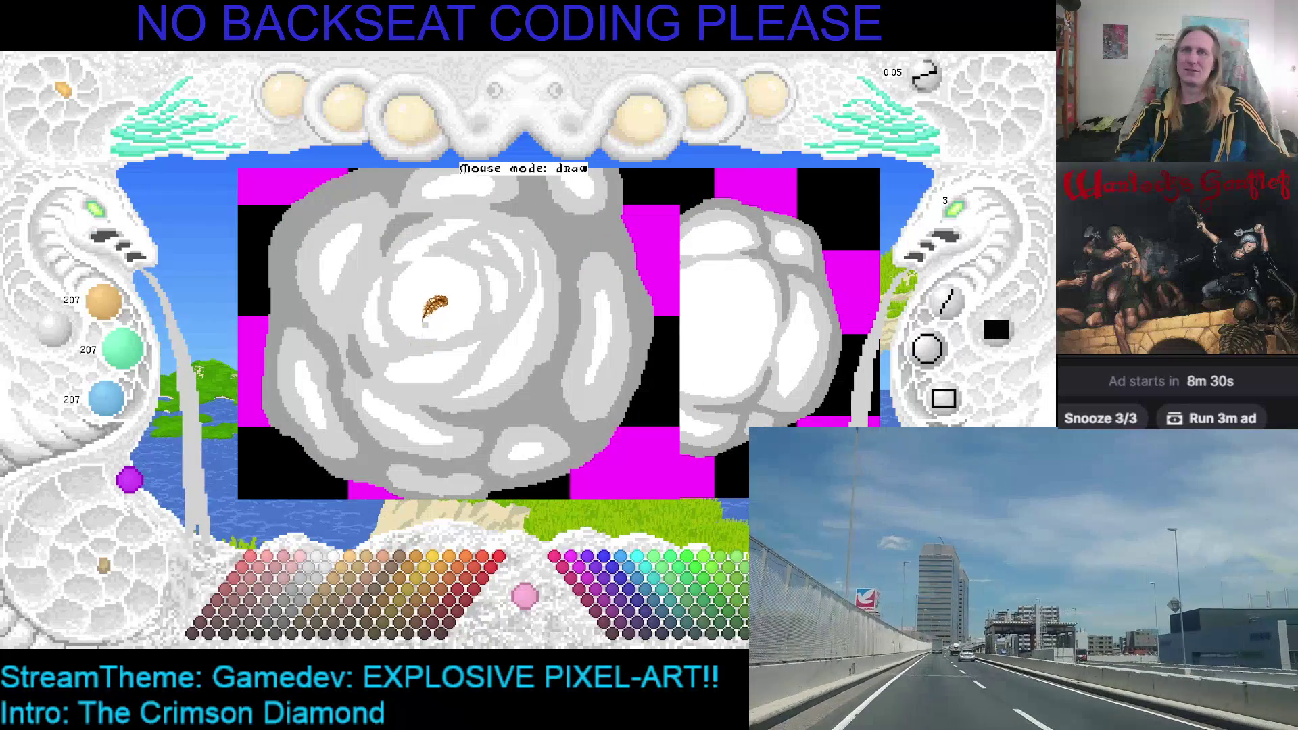
right_click(432, 297)
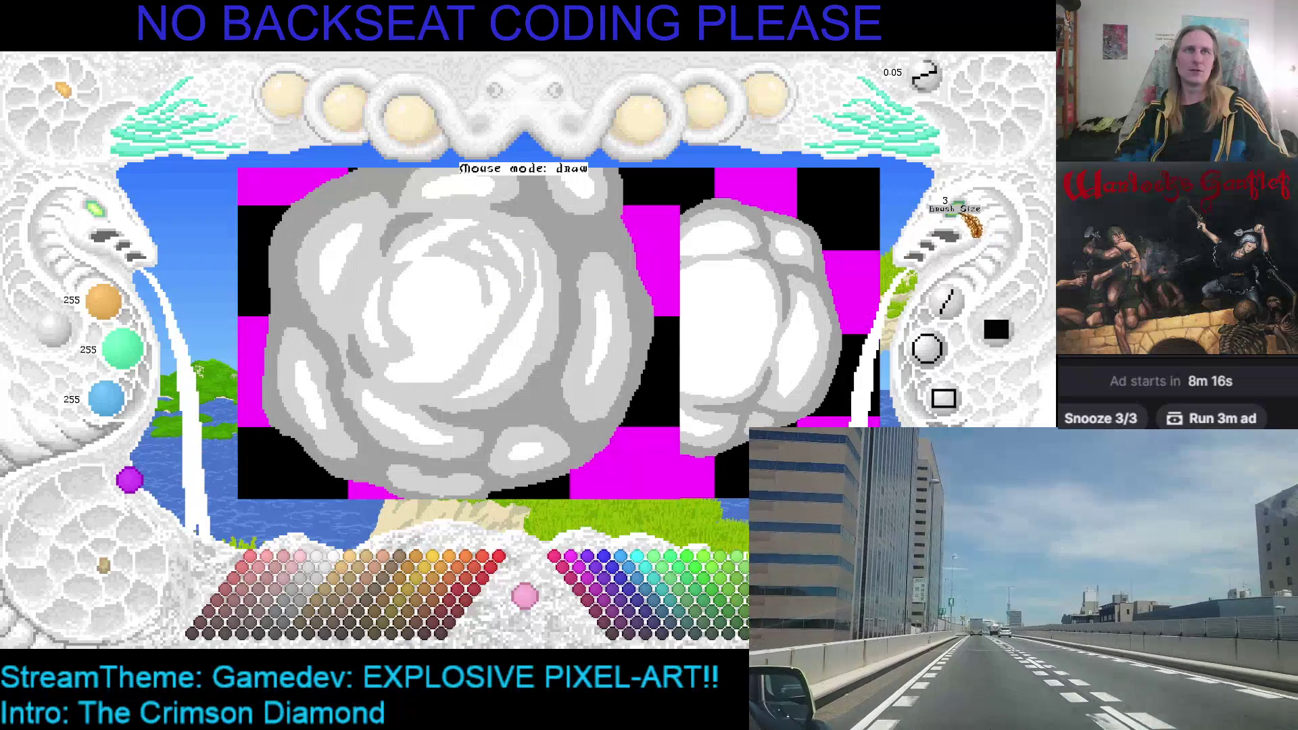
right_click(504, 260)
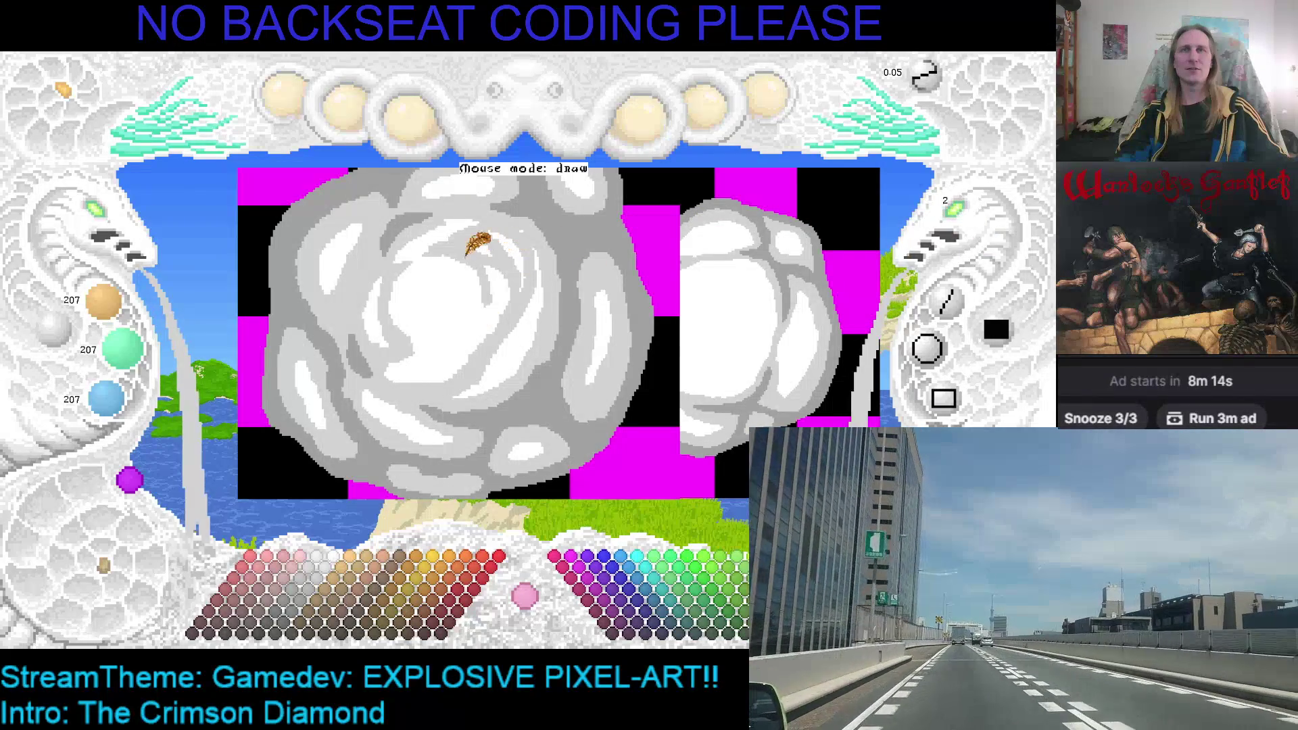
right_click(423, 273)
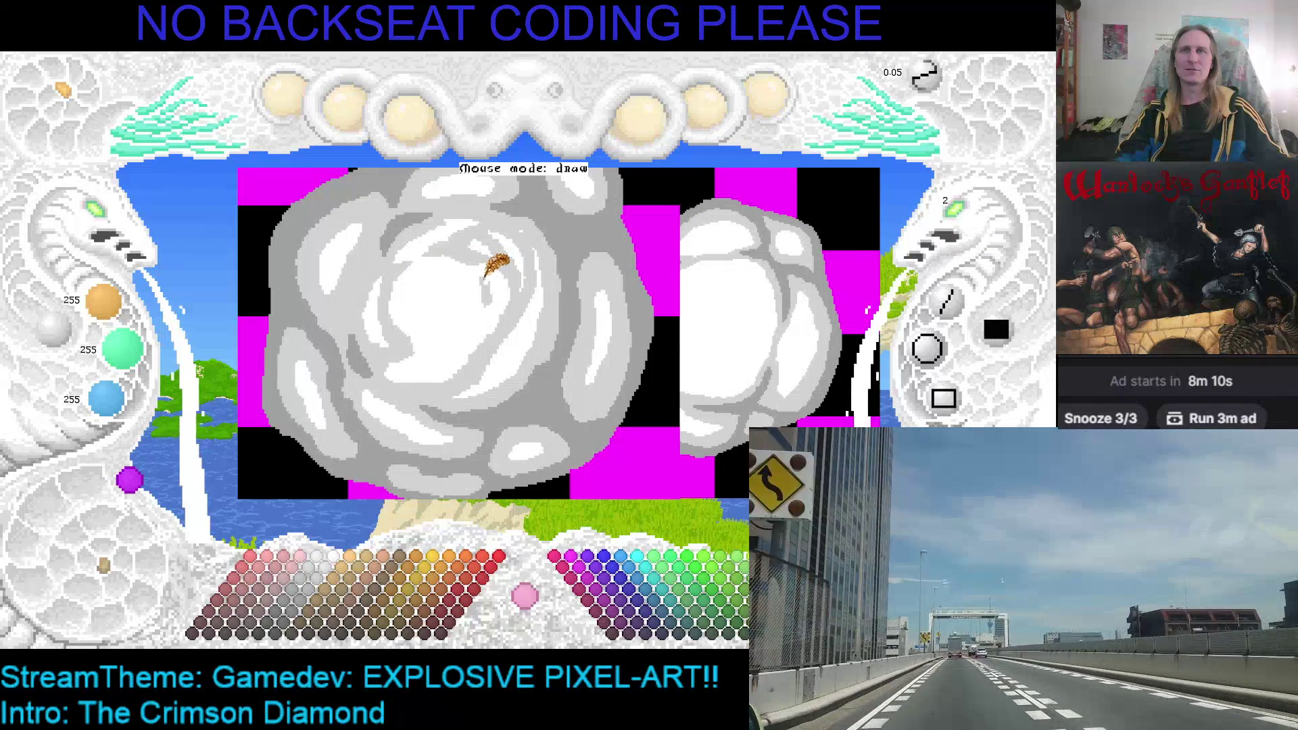
right_click(487, 289)
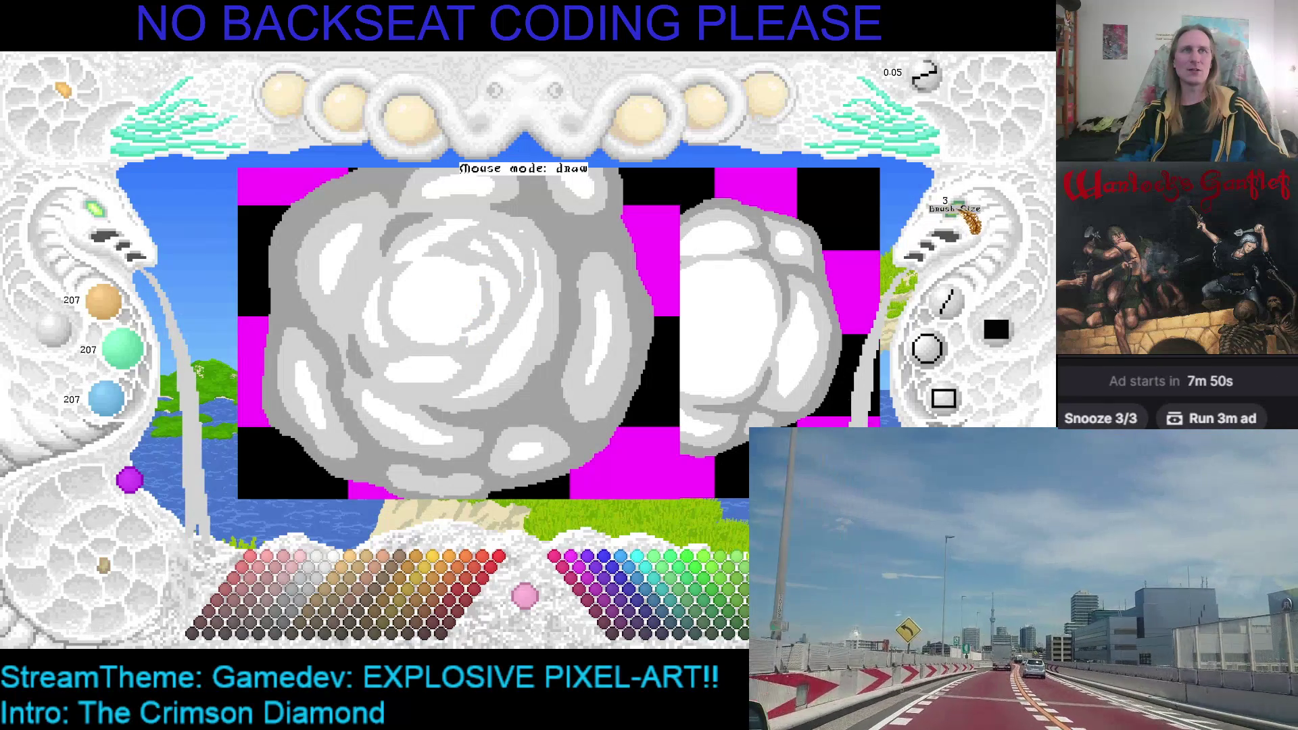
scroll(968, 223, down, 1)
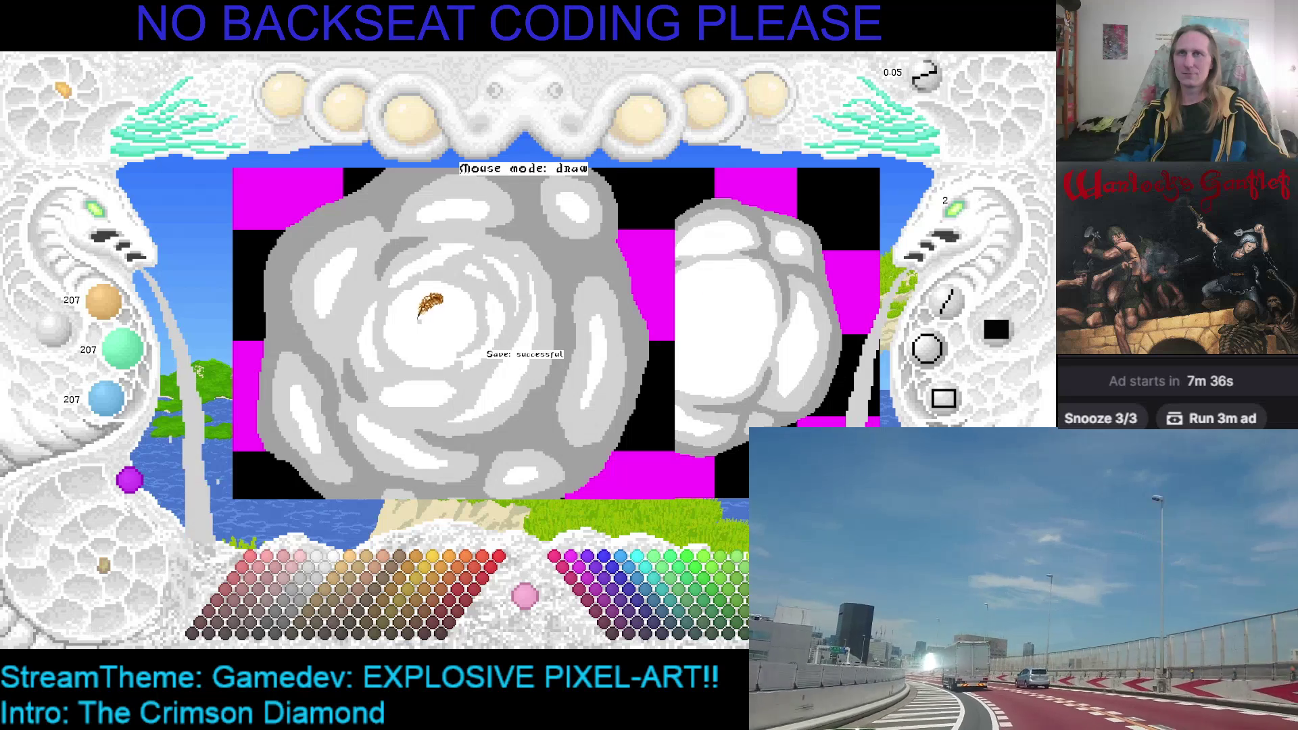
click(108, 229)
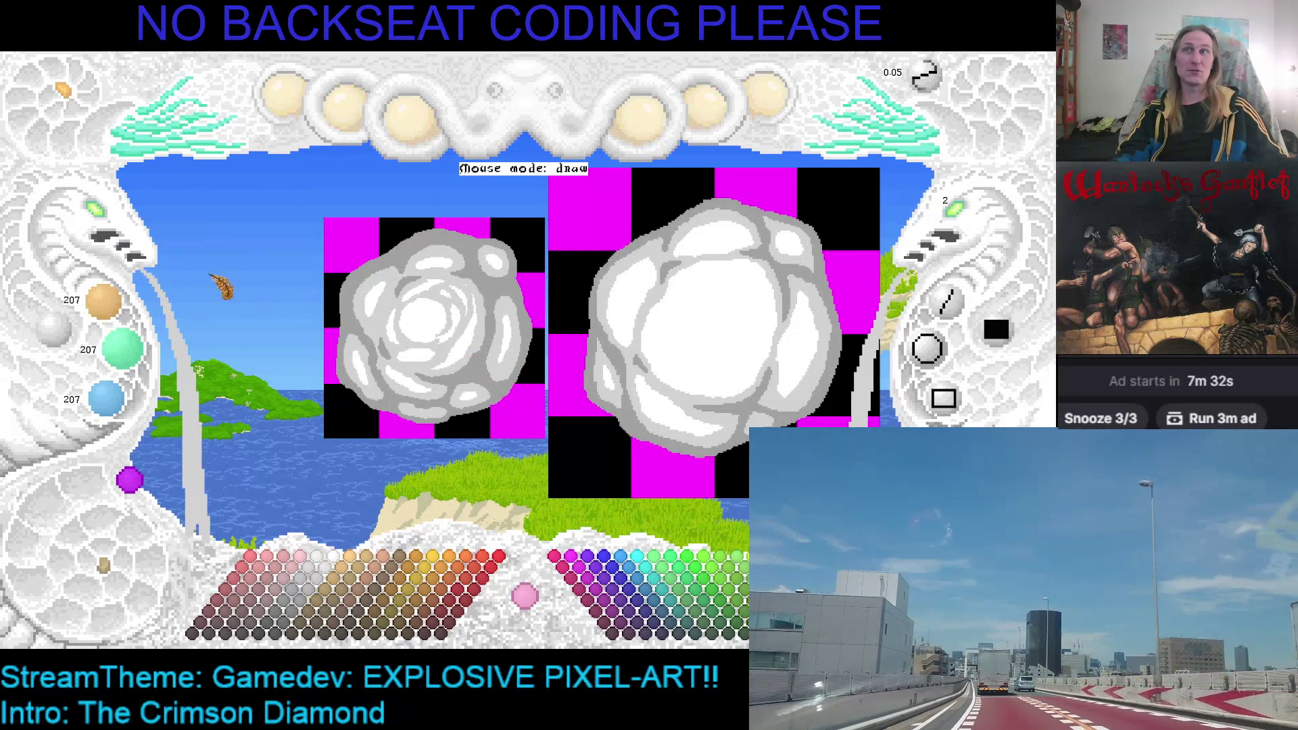
click(100, 226)
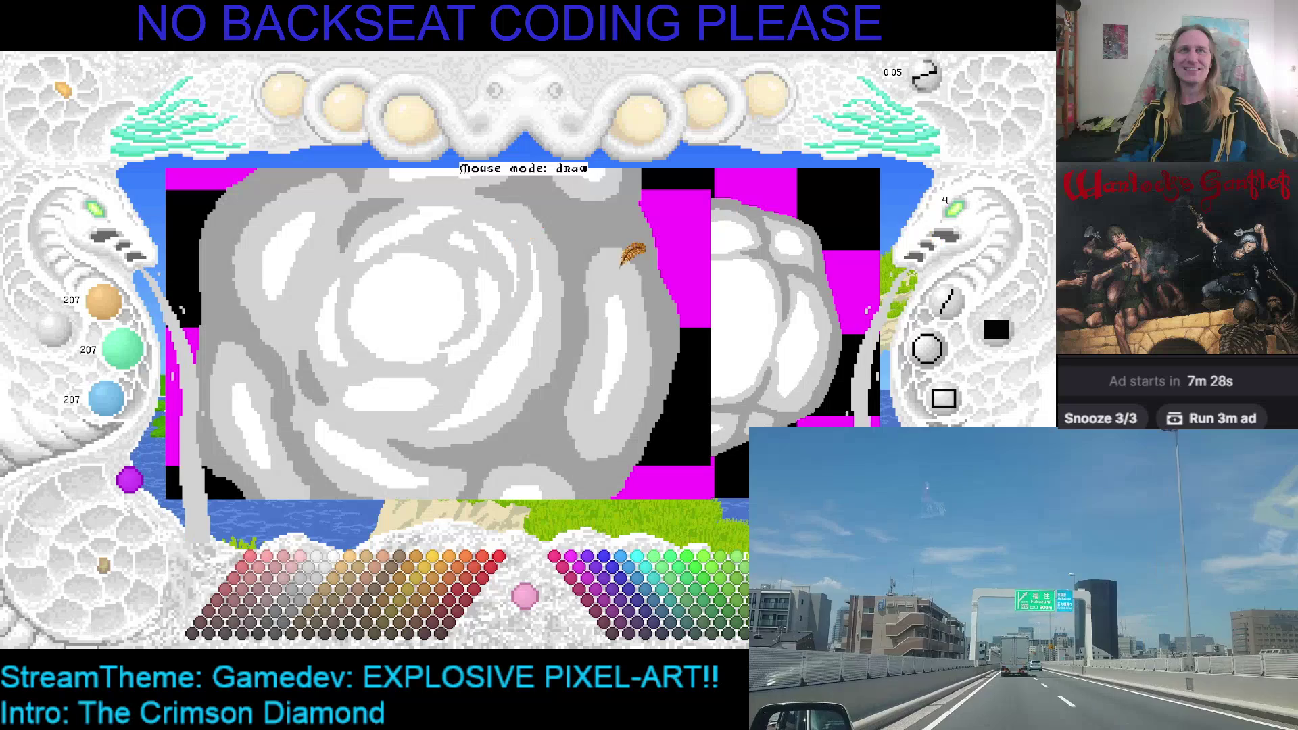
scroll(967, 220, down, 1)
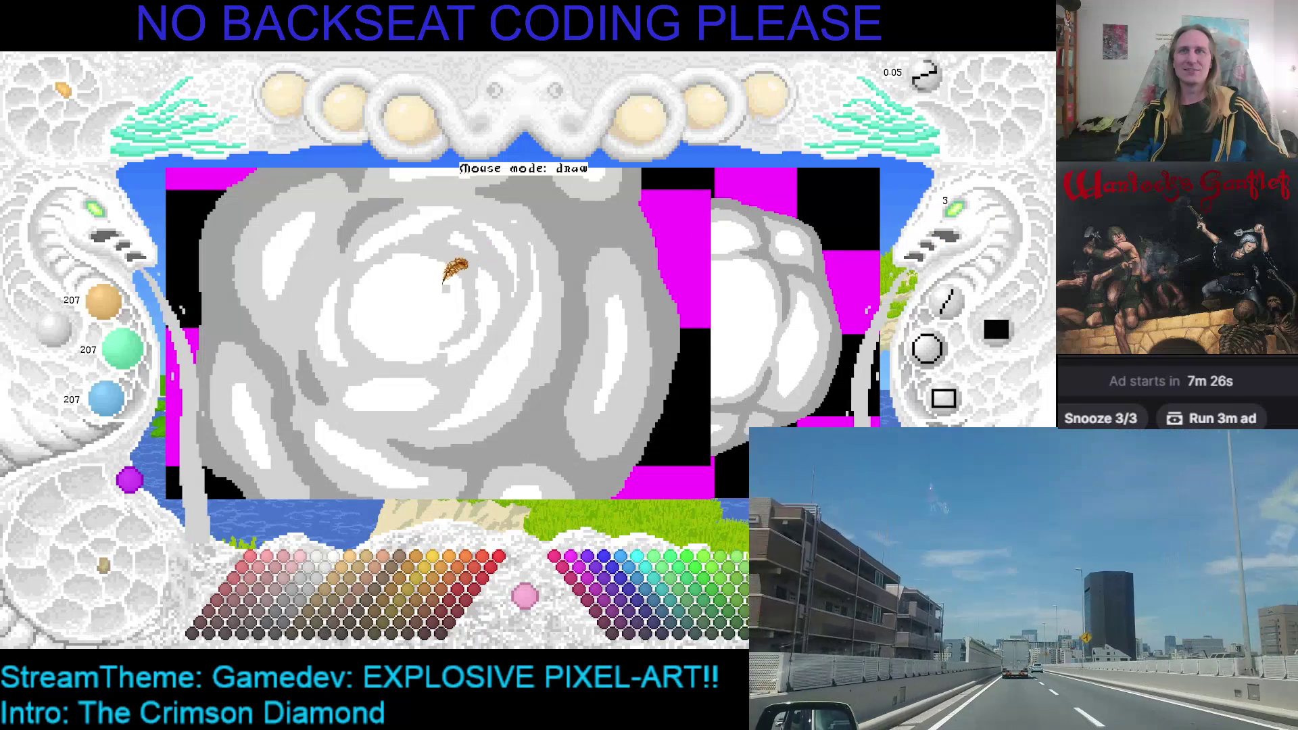
right_click(452, 257)
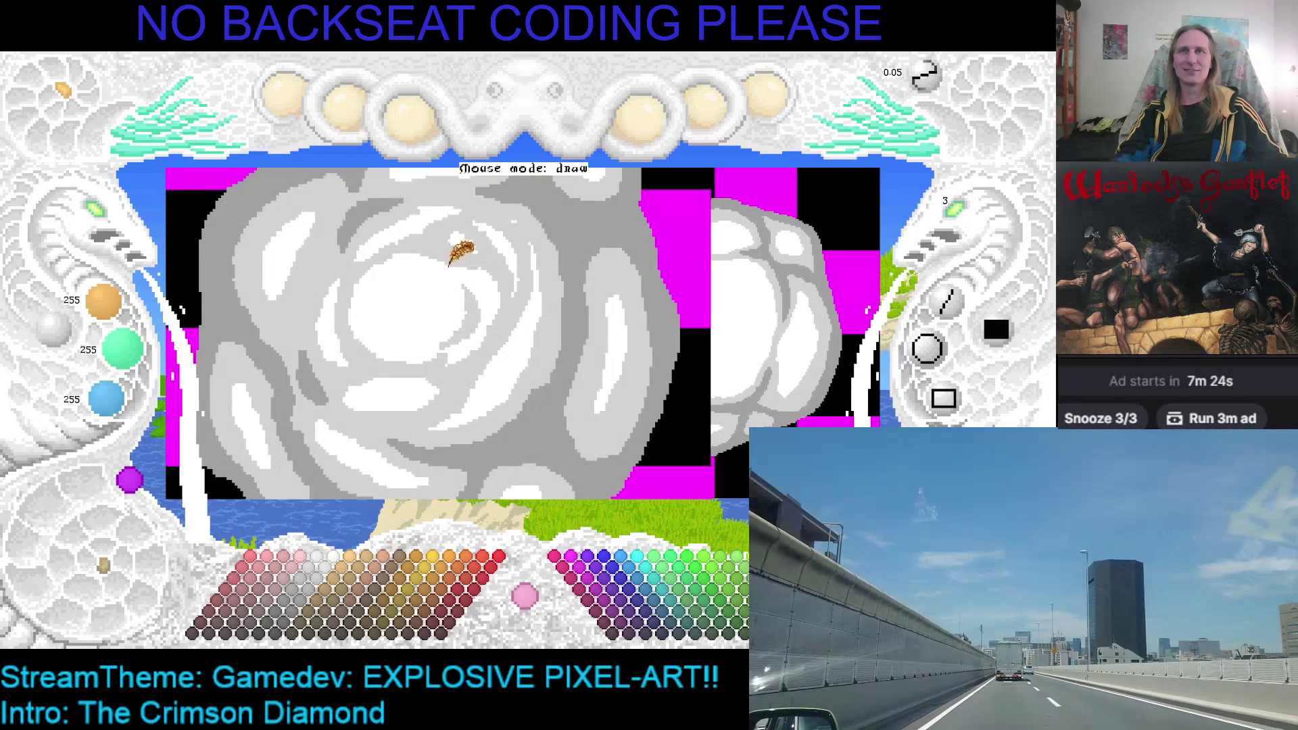